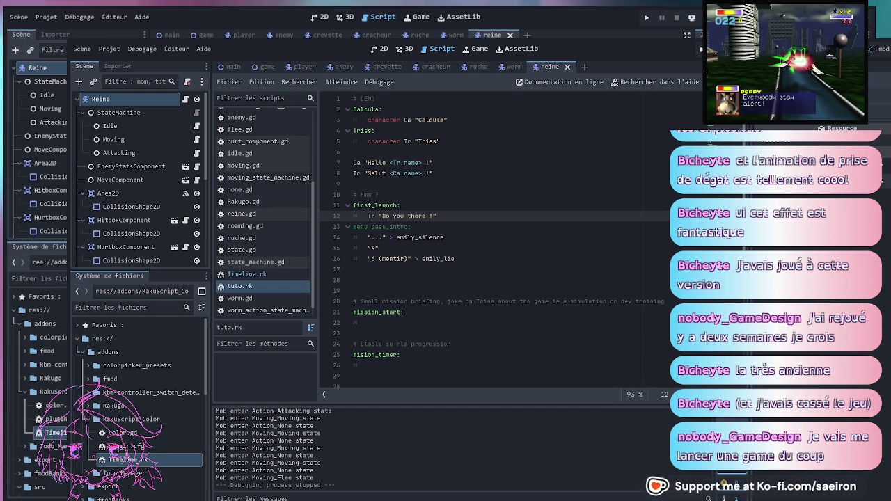
# - Insert indented blank lines below the Tr "Ho you there !" line 12 in tuto.rk's first_launch block
pyautogui.click(538, 225)
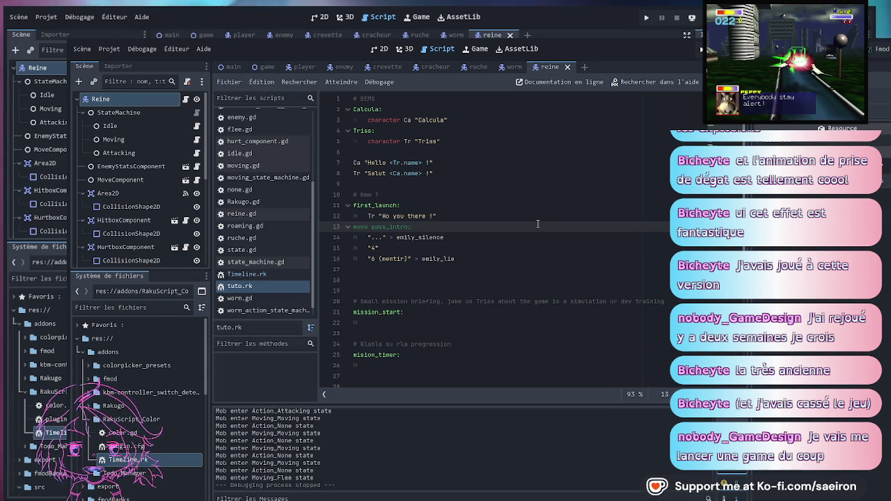
pyautogui.click(465, 154)
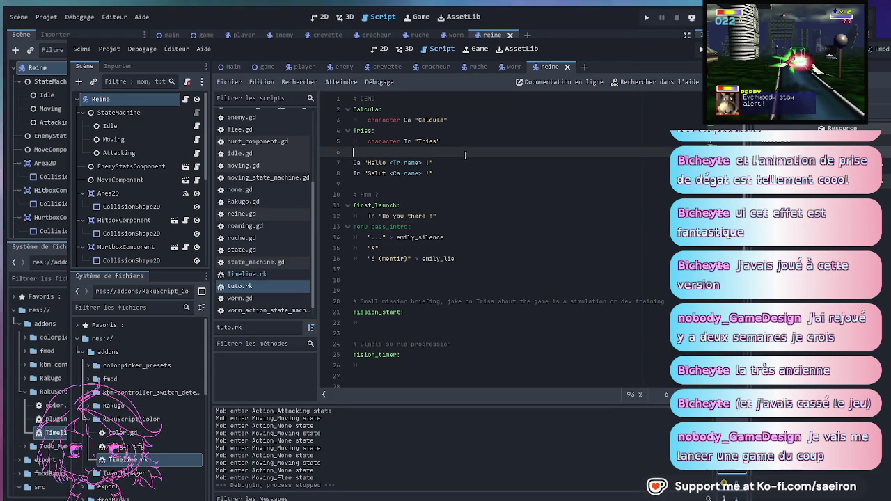
pyautogui.click(466, 215)
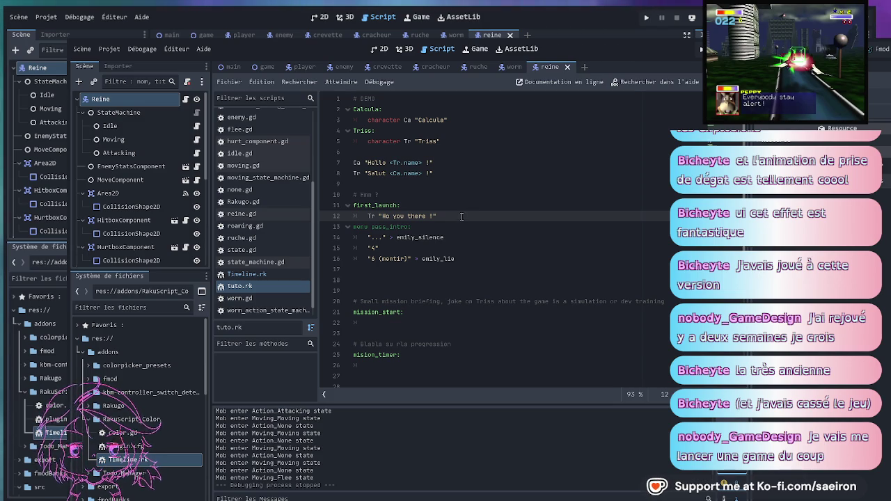
pyautogui.press('Return')
pyautogui.press('Return')
pyautogui.press('Return')
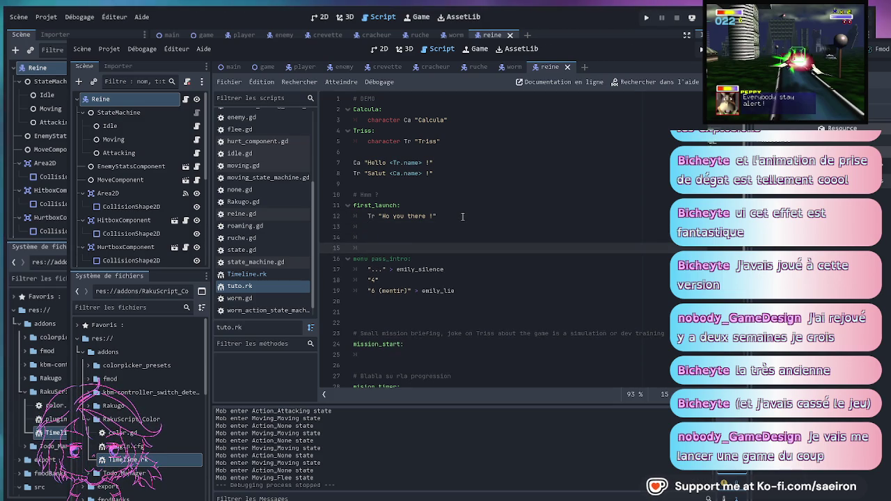
pyautogui.press('Up')
pyautogui.press('Up')
pyautogui.click(463, 216)
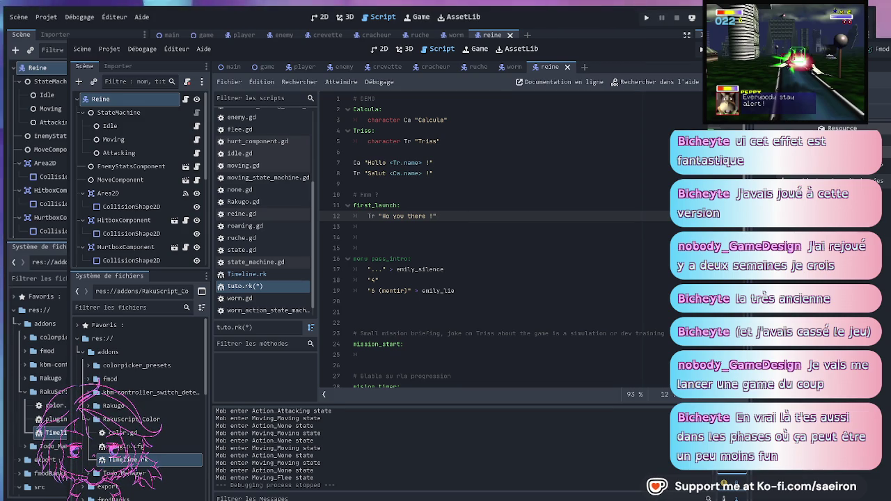
pyautogui.click(452, 196)
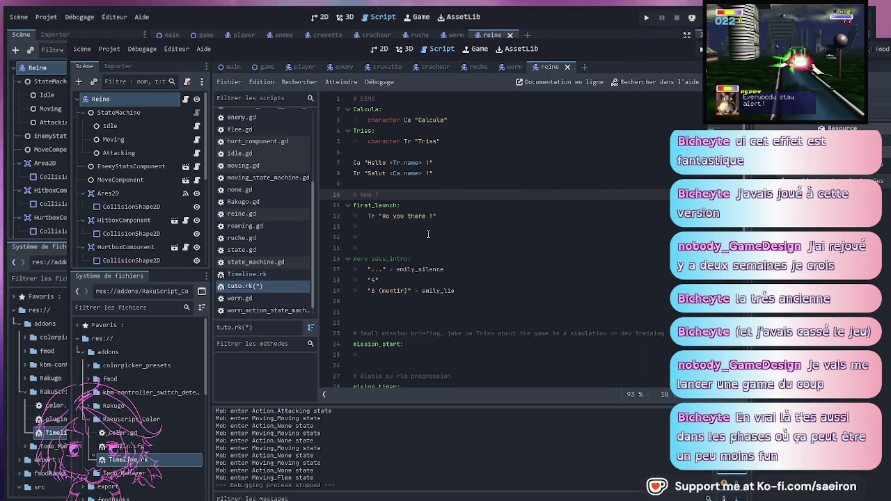
pyautogui.write('?')
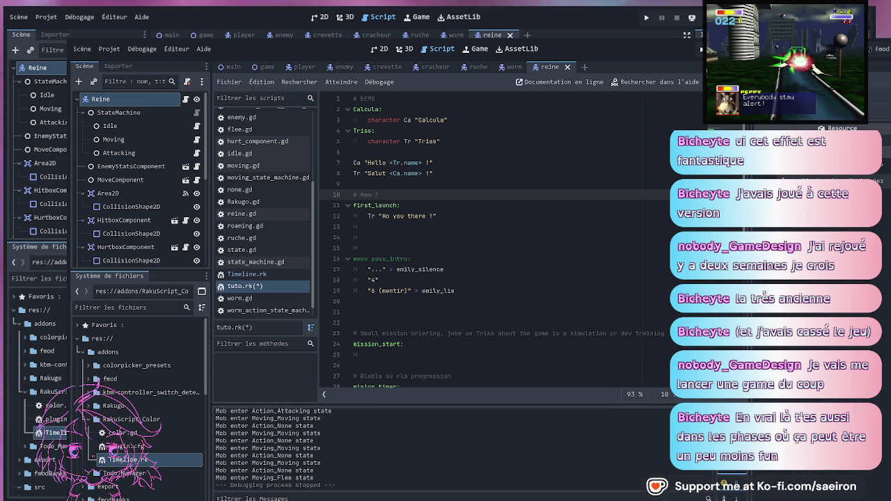
pyautogui.press('BackSpace')
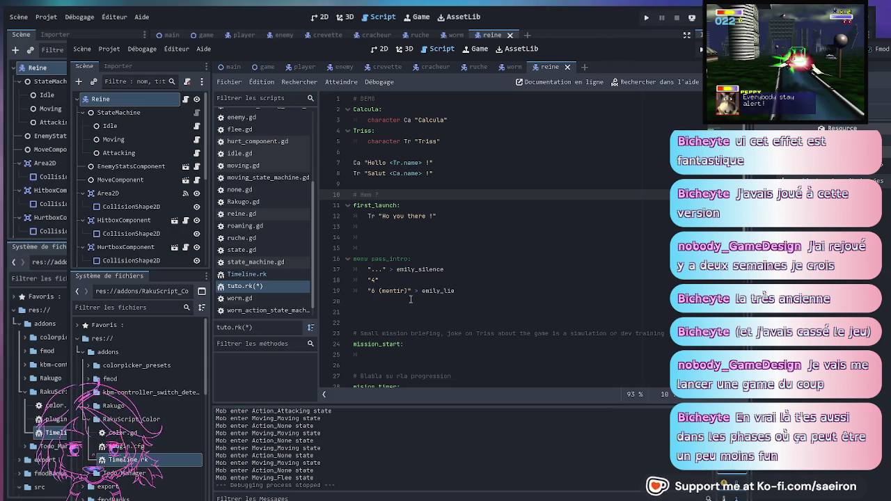
pyautogui.click(496, 272)
pyautogui.press('Up')
pyautogui.press('Up')
pyautogui.press('Up')
pyautogui.scroll(-4, 411, 177)
pyautogui.scroll(3, 410, 177)
pyautogui.press('Down')
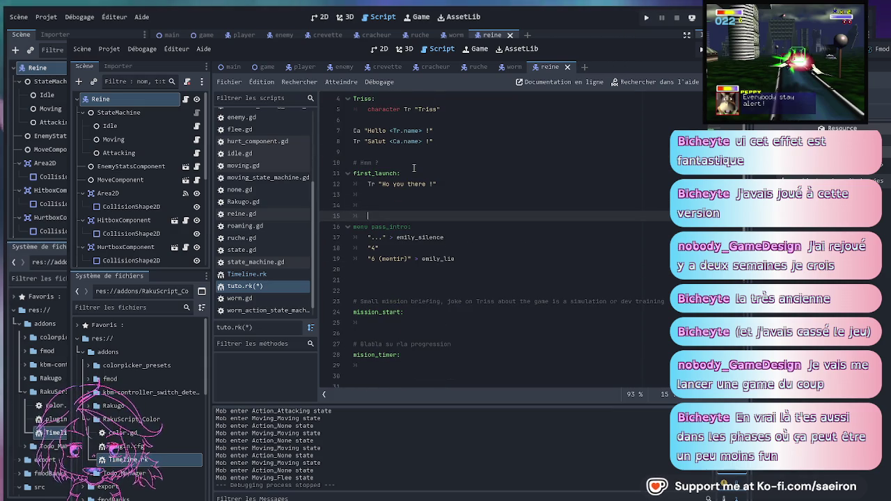
pyautogui.press('BackSpace')
pyautogui.press('BackSpace')
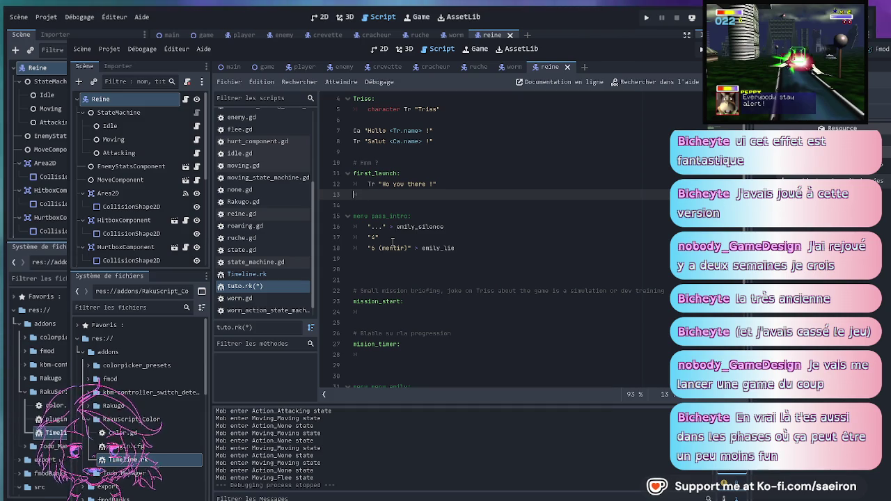
pyautogui.press('Return')
pyautogui.press('Return')
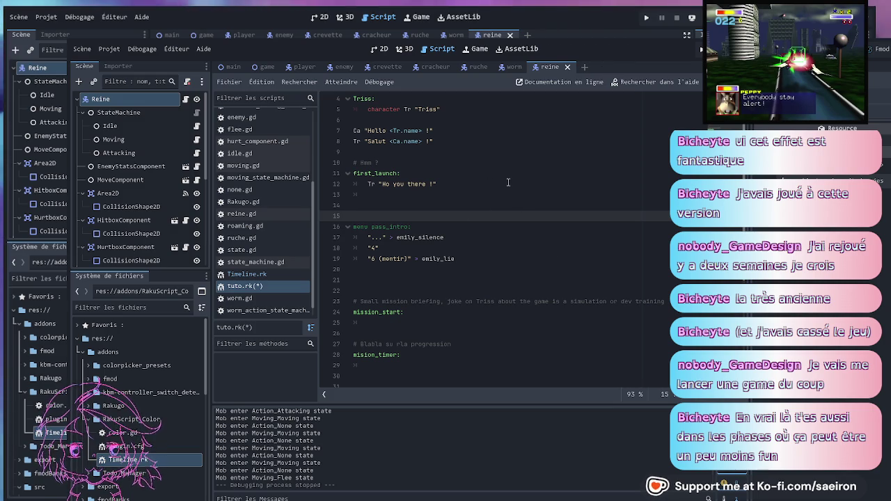
pyautogui.scroll(3, 496, 218)
pyautogui.click(487, 218)
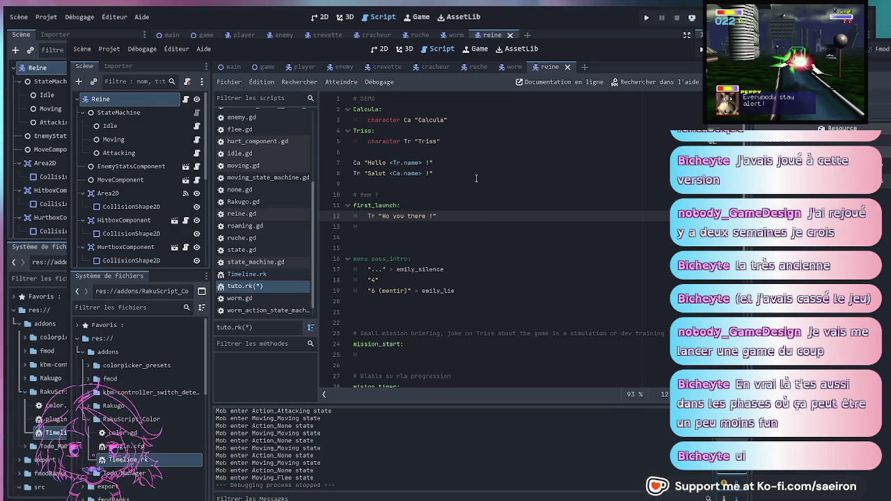
pyautogui.press('Down')
pyautogui.press('Down')
pyautogui.press('Down')
pyautogui.press('Up')
pyautogui.press('Up')
pyautogui.press('Up')
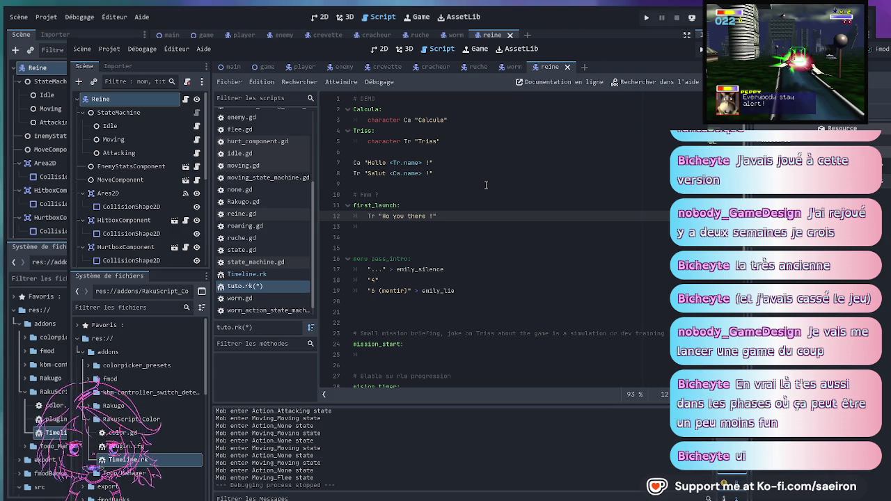
pyautogui.press('Down')
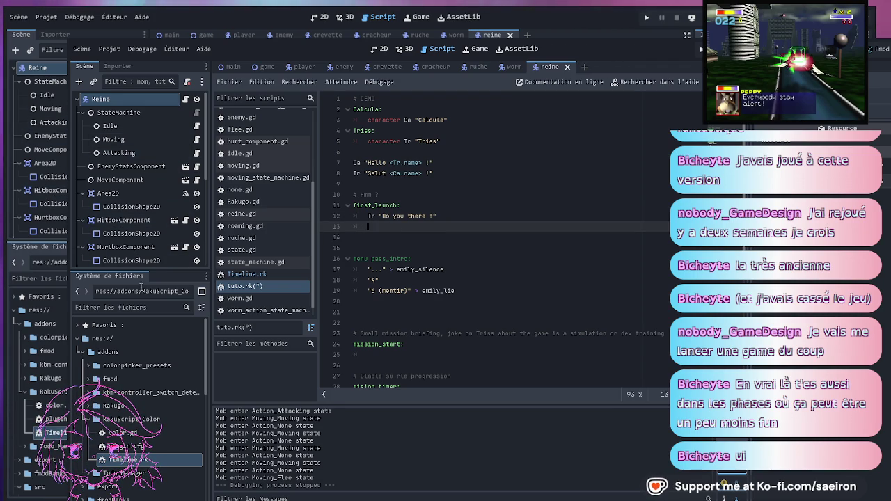
pyautogui.moveTo(142, 273); pyautogui.dragTo(137, 294)
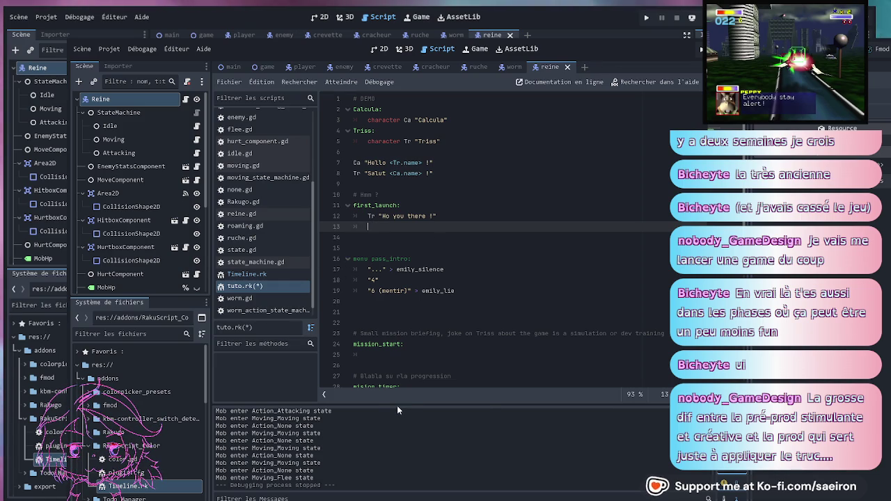
# - Stretch the scene tree down to MobHp, select that node, then shrink the panel partway back
pyautogui.moveTo(148, 299)
pyautogui.mouseDown()
pyautogui.moveTo(142, 466)
pyautogui.moveTo(136, 312)
pyautogui.moveTo(138, 425)
pyautogui.mouseUp()
pyautogui.click(125, 296)
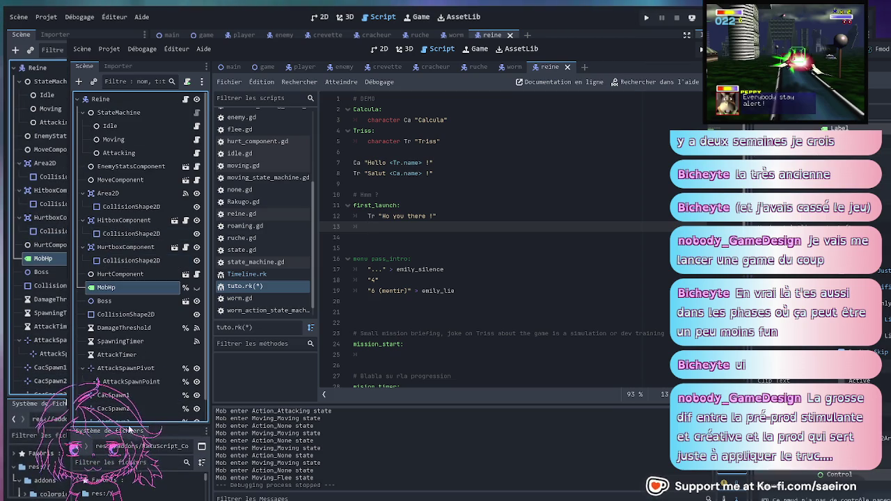
pyautogui.moveTo(108, 424); pyautogui.dragTo(134, 308)
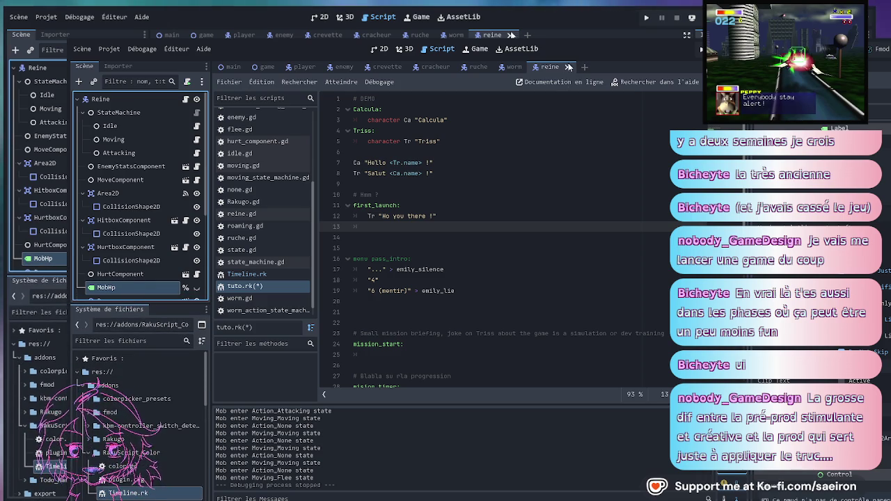
# - Close the reine, enemy and worm scenes, keeping the game scene active
pyautogui.hotkey('ctrl', 'shift', 'w')
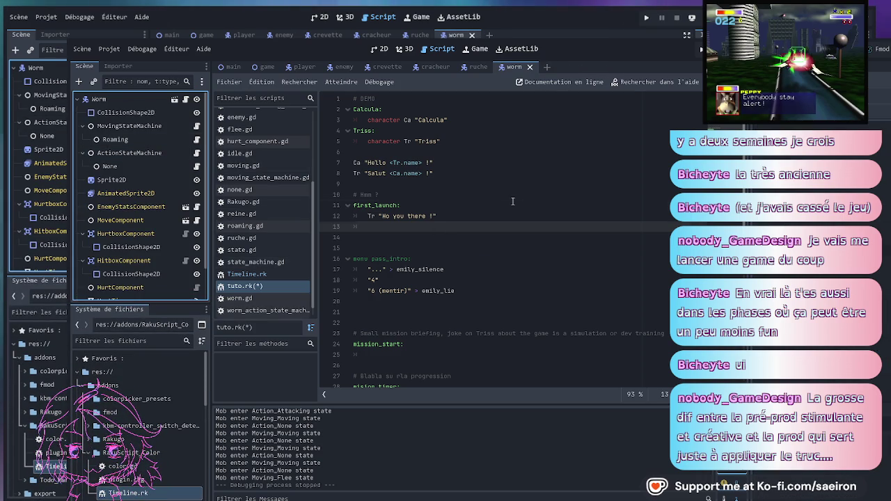
pyautogui.click(418, 206)
pyautogui.click(267, 67)
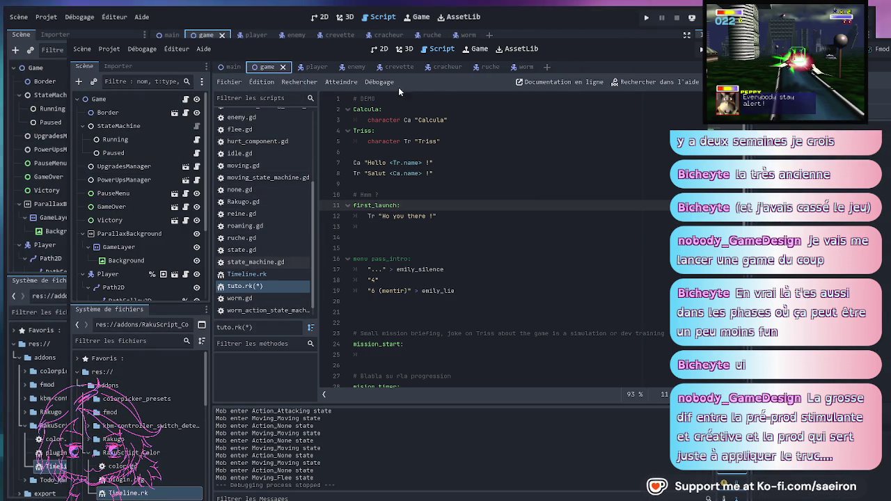
pyautogui.middleClick(357, 67)
pyautogui.middleClick(356, 67)
pyautogui.middleClick(357, 68)
pyautogui.middleClick(359, 68)
pyautogui.middleClick(355, 67)
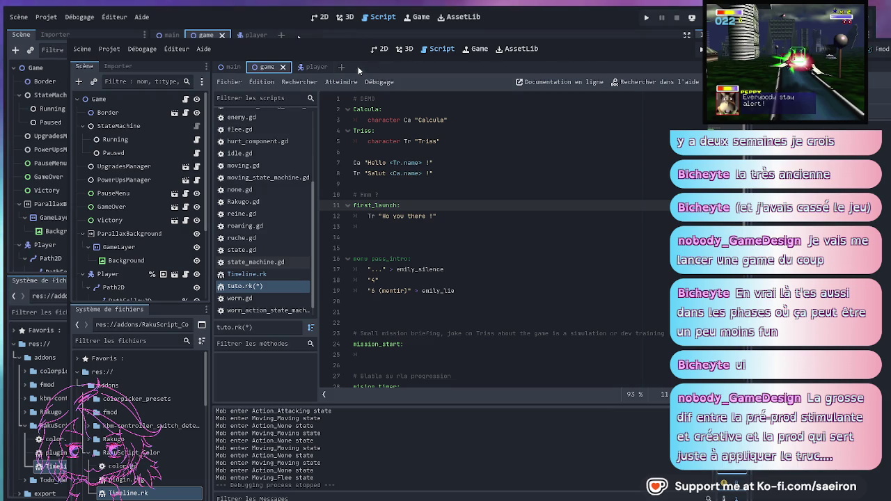
# - Close the none.gd, reine.gd, roaming.gd and ruche.gd scripts
pyautogui.click(412, 258)
pyautogui.scroll(5, 266, 111)
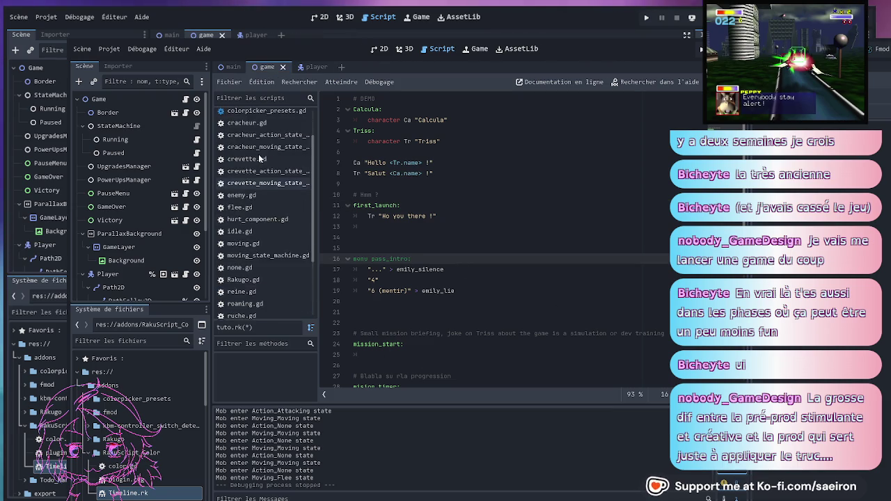
pyautogui.hotkey('alt', 'Left')
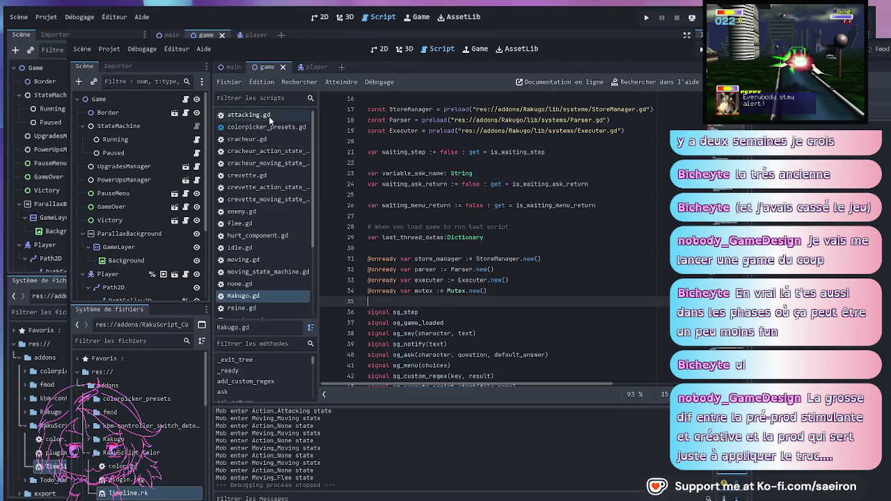
pyautogui.scroll(-1, 275, 118)
pyautogui.hotkey('alt', 'Left')
pyautogui.scroll(-2, 277, 119)
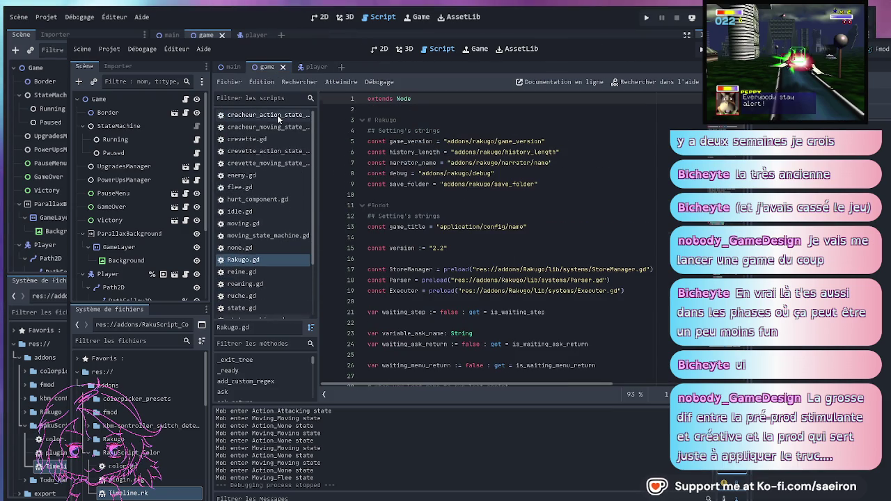
pyautogui.scroll(-3, 278, 120)
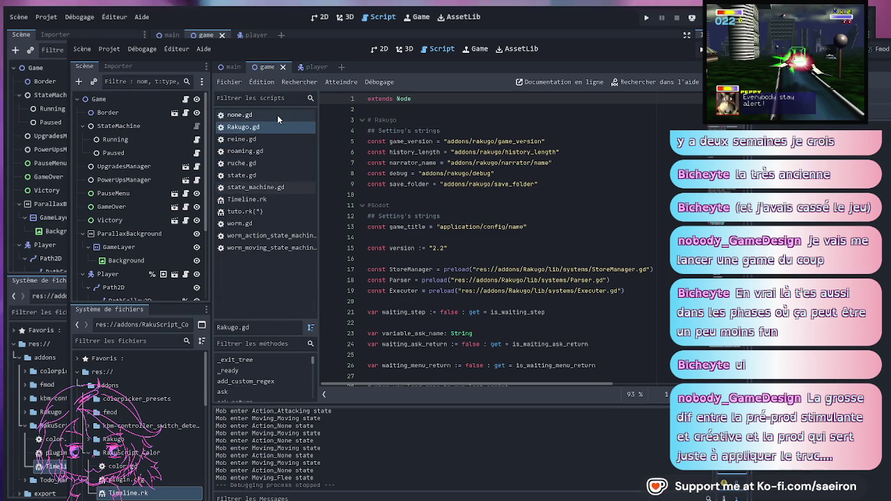
pyautogui.middleClick(278, 119)
pyautogui.middleClick(276, 129)
pyautogui.middleClick(276, 129)
pyautogui.middleClick(276, 129)
# - Close state.gd, state_machine.gd, Rakugo.gd, worm.gd and the worm state-machine scripts
pyautogui.middleClick(276, 129)
pyautogui.middleClick(276, 129)
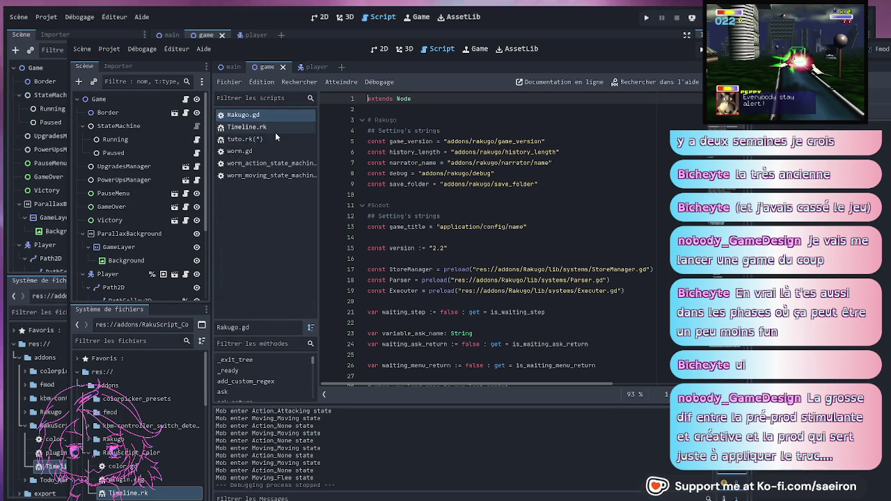
pyautogui.middleClick(274, 115)
pyautogui.middleClick(270, 139)
pyautogui.middleClick(270, 139)
pyautogui.middleClick(270, 139)
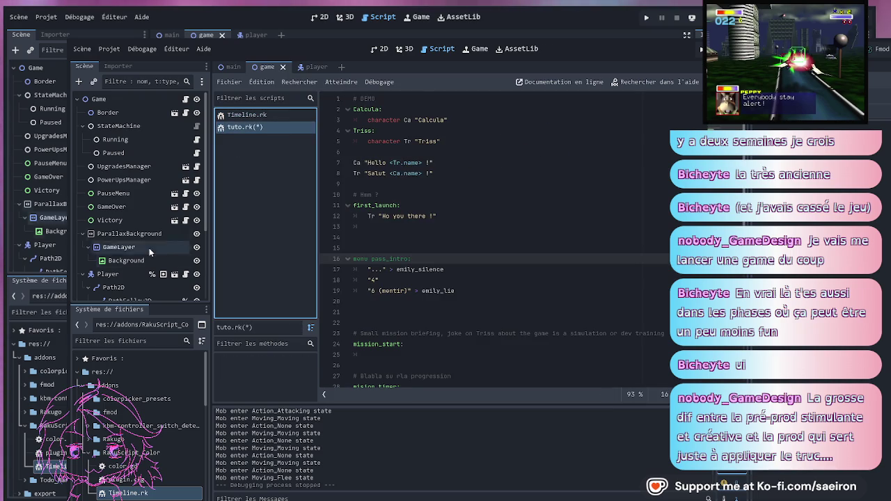
# - Add a comma after "Ho" and type Triss's "Bienvenue dans ce programme d'entrainement !" line below it
pyautogui.click(470, 165)
pyautogui.click(592, 218)
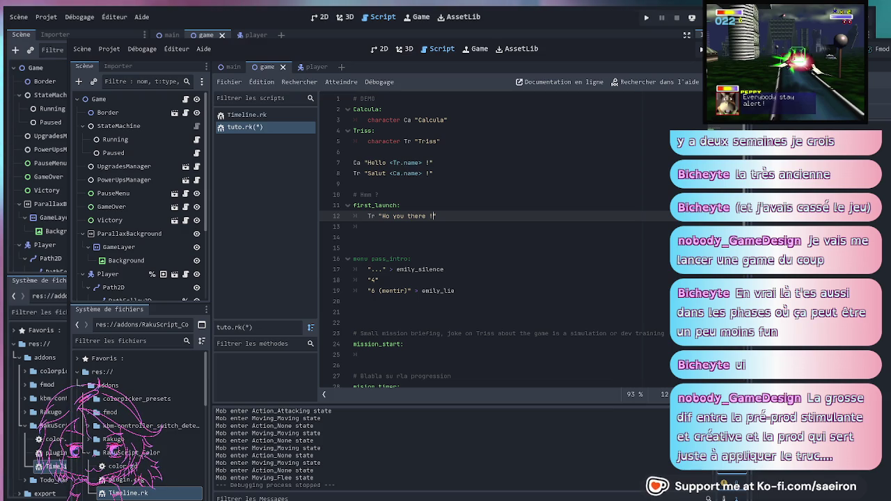
pyautogui.click(389, 216)
pyautogui.write(',')
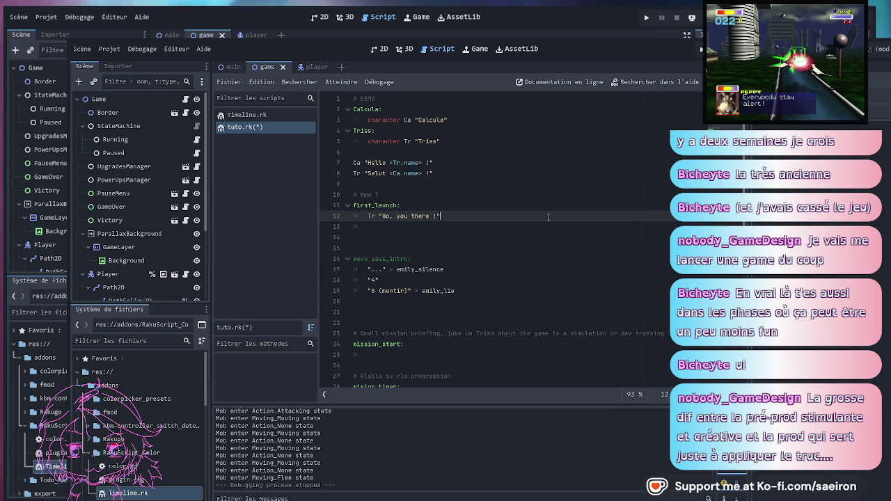
pyautogui.press('End')
pyautogui.press('Return')
pyautogui.write('T')
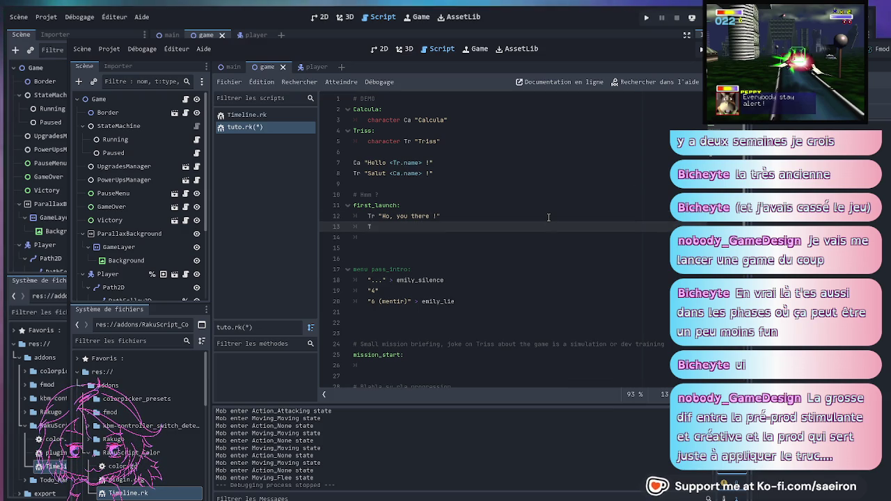
pyautogui.write('r "Bienvenue dans ce ')
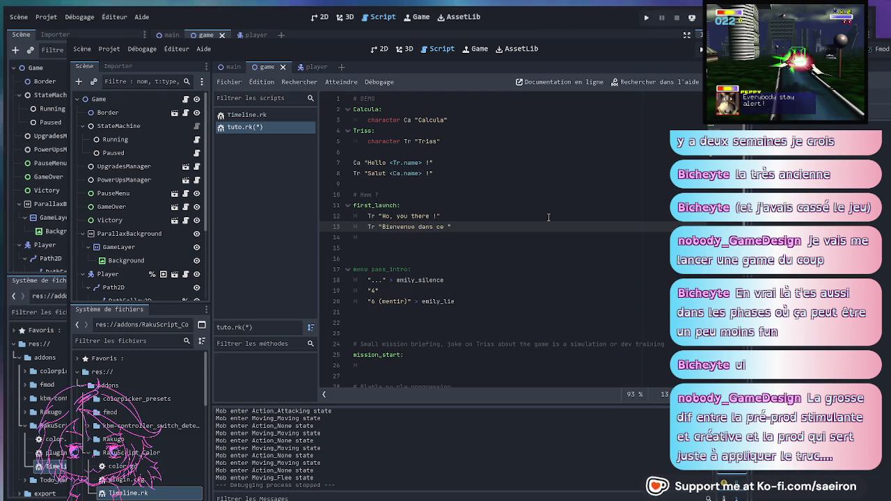
pyautogui.write('program')
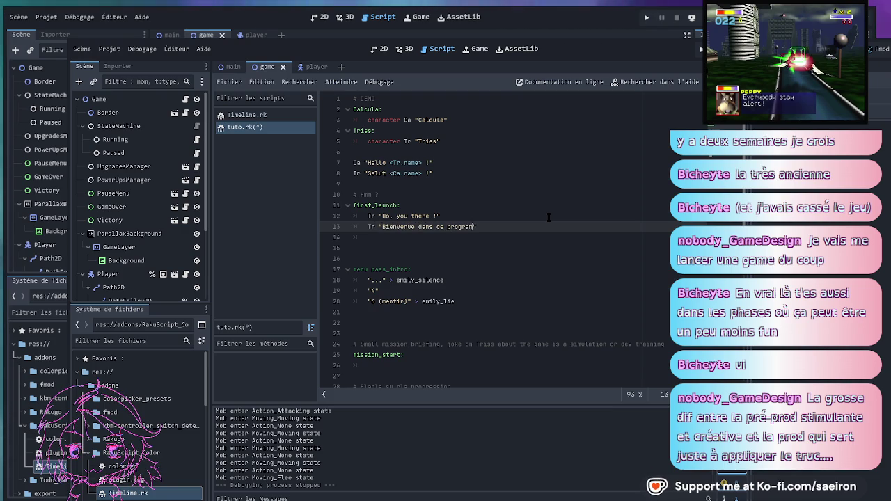
pyautogui.write('trainement ')
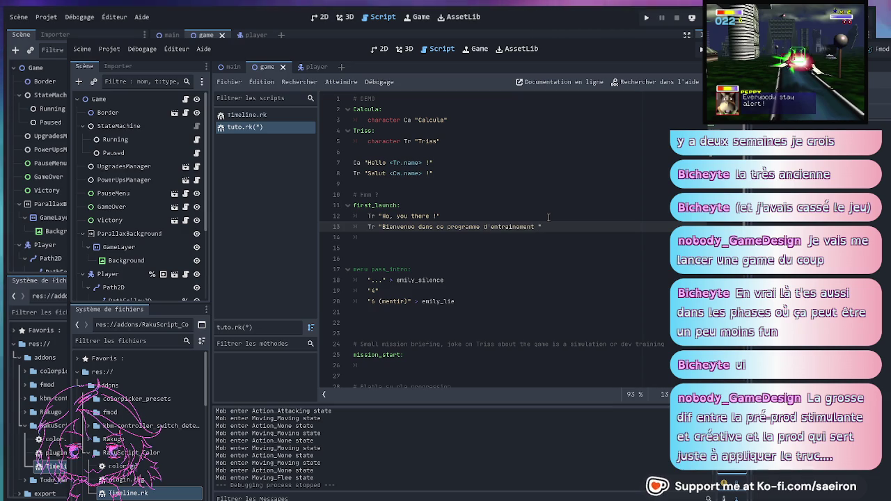
pyautogui.write('!')
pyautogui.write("T'i")
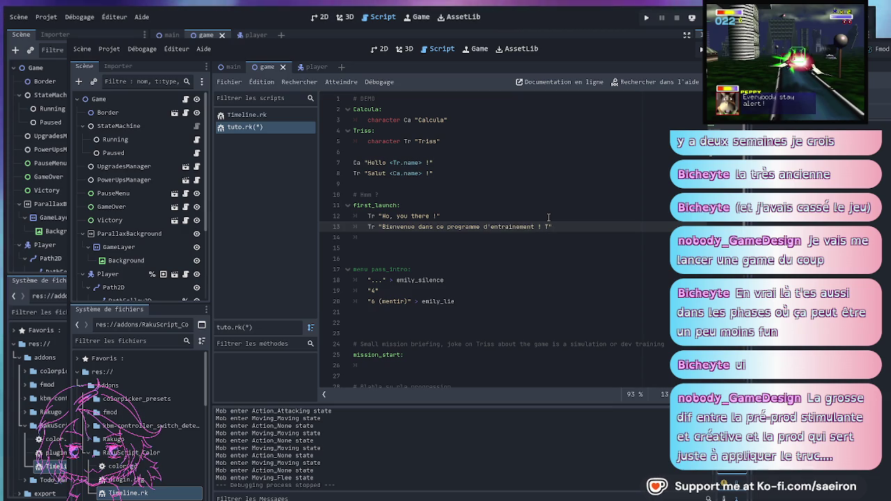
pyautogui.write('nquiète pas')
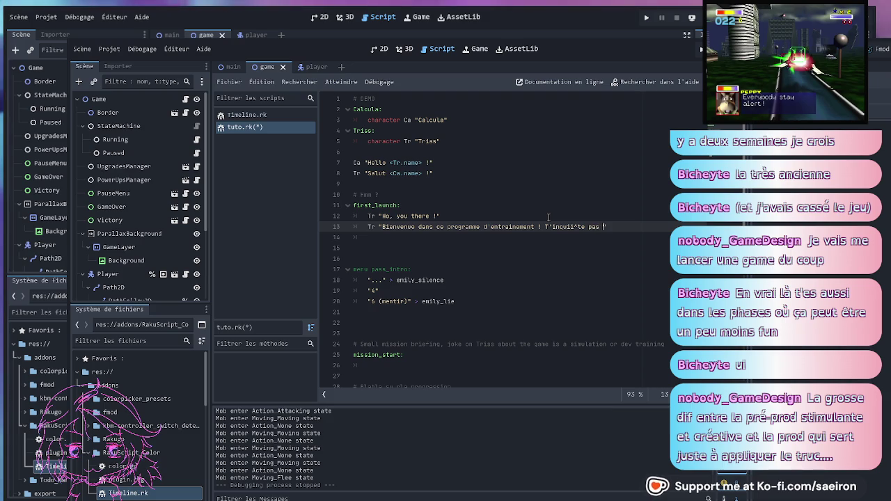
pyautogui.write(' tu ne va pas ')
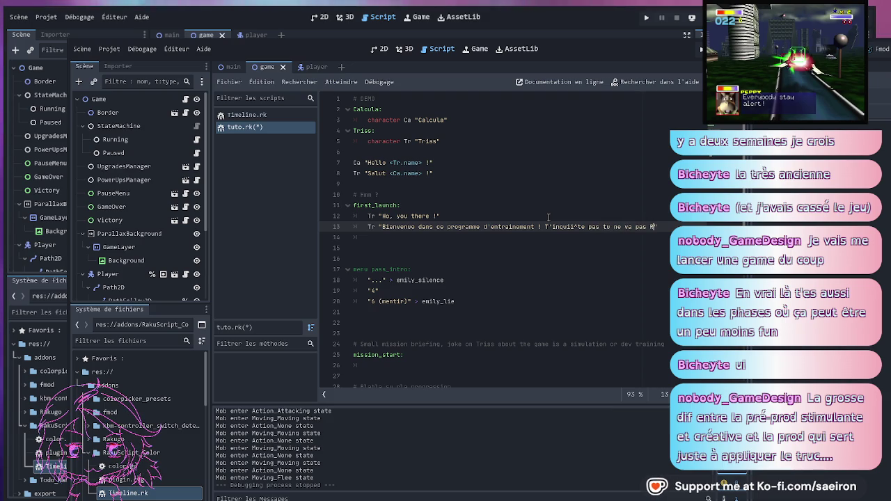
pyautogui.write('REELLEME')
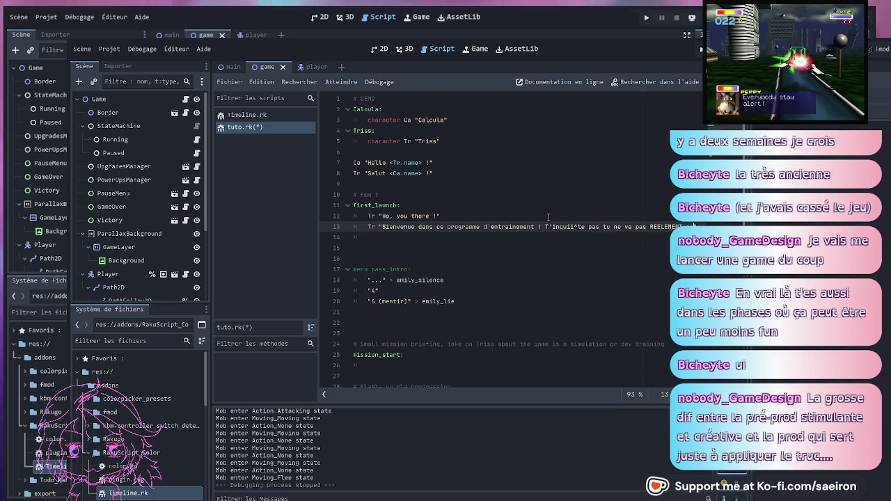
pyautogui.write('NT partir affronté des al')
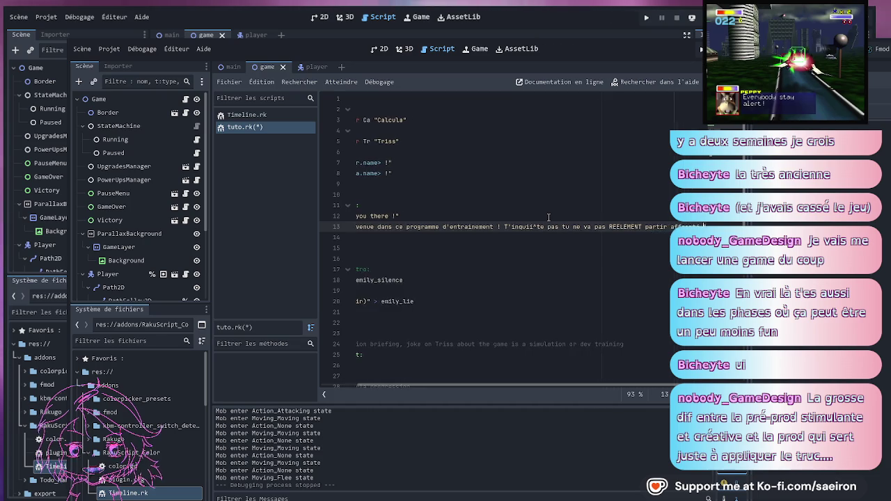
pyautogui.write('iens un')
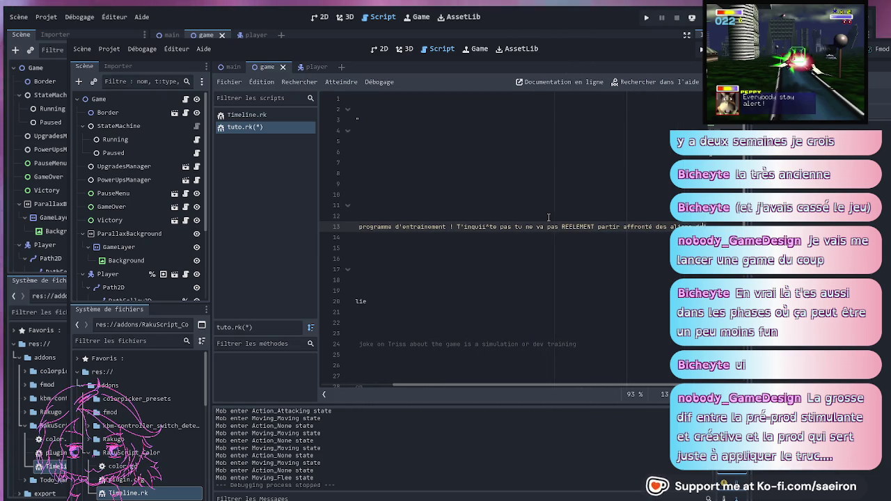
pyautogui.write(' univers')
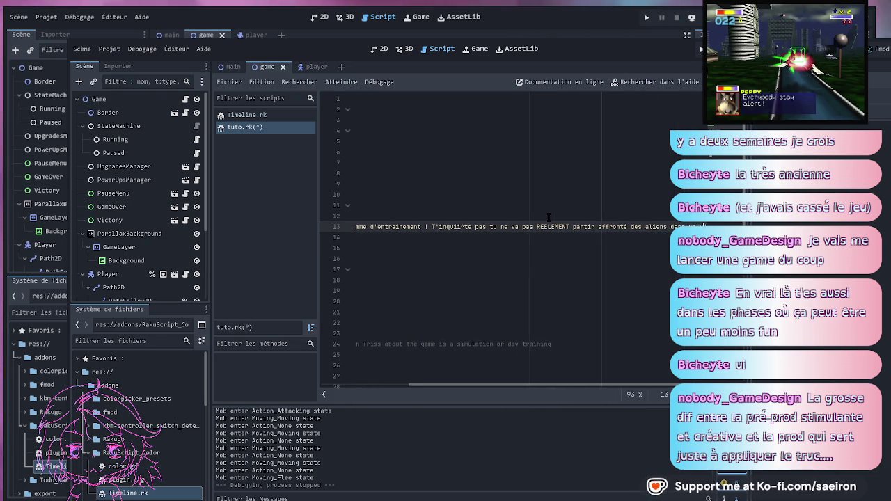
# - Correct the misspelled "T'inquiète" in Triss's welcome line
pyautogui.hscroll(-3, 549, 217)
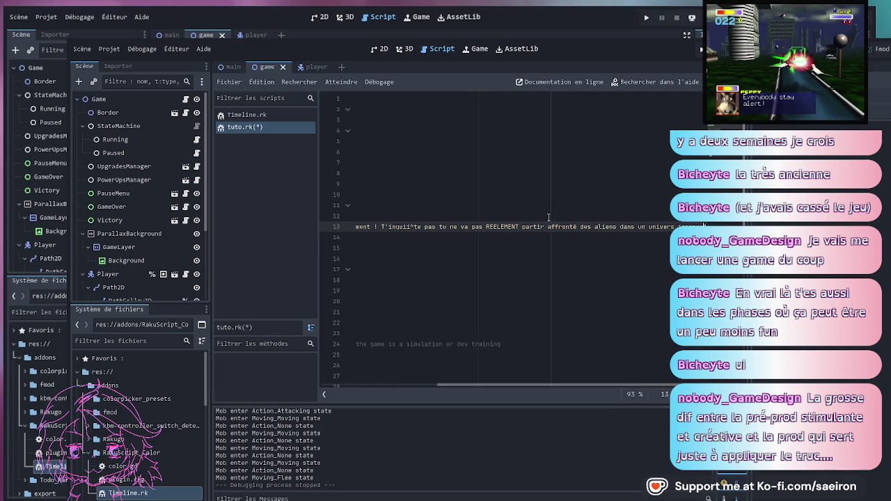
pyautogui.hscroll(-2, 483, 230)
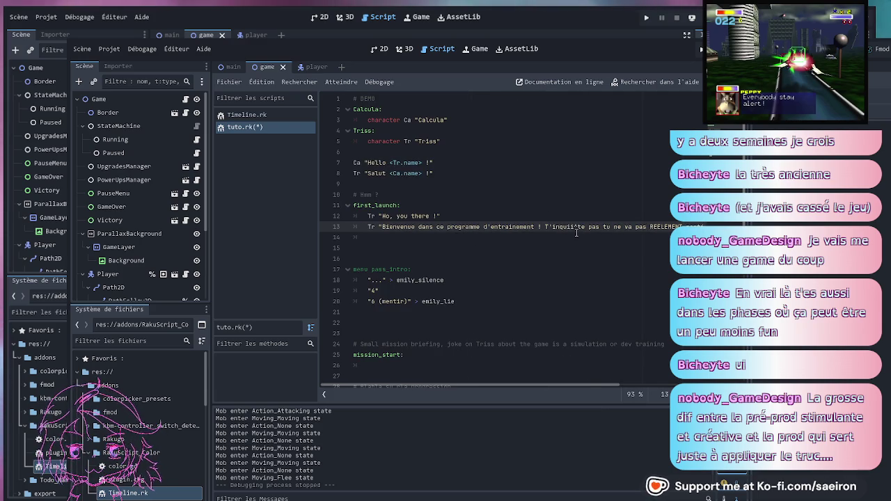
pyautogui.press('BackSpace')
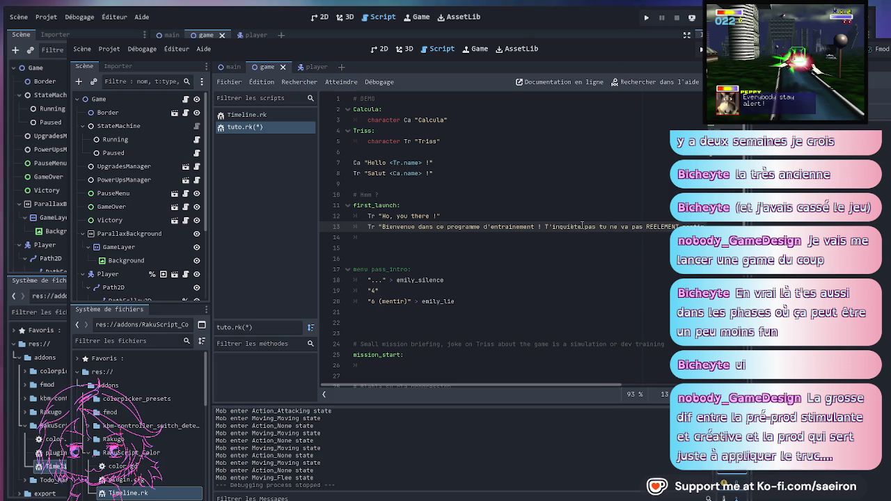
pyautogui.press('BackSpace')
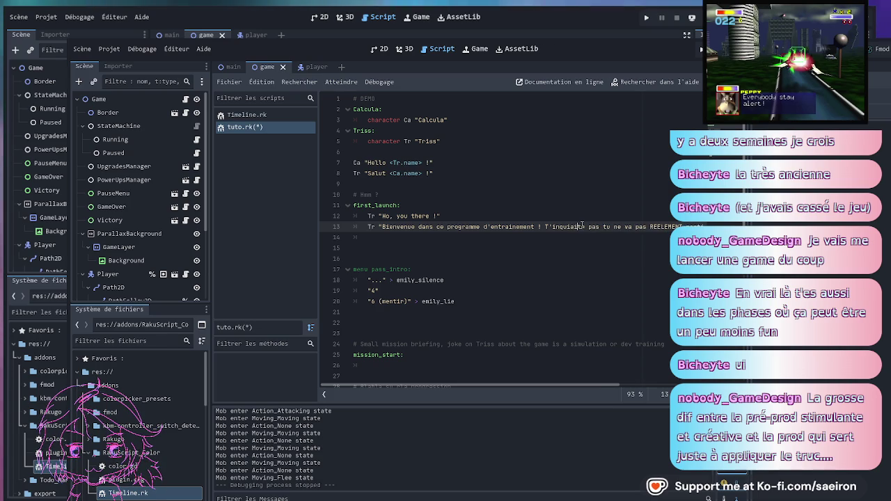
pyautogui.write('è')
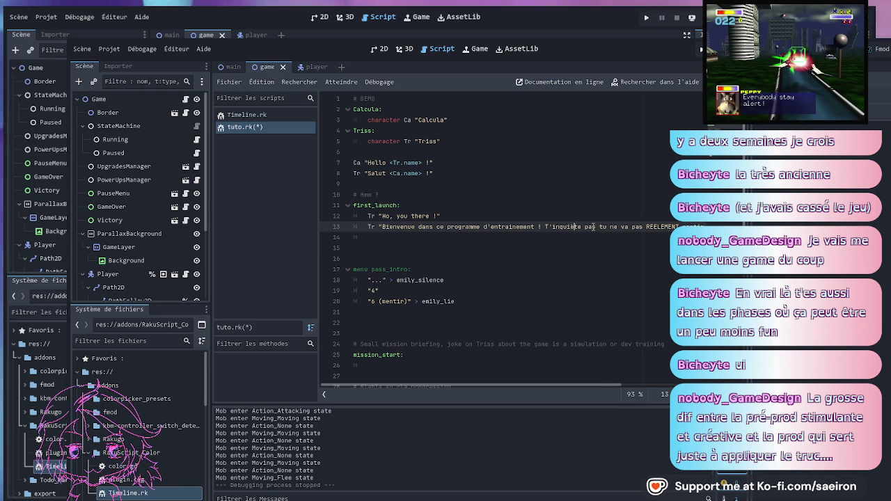
# - Change "affronté" to "affronter" and begin line 14 with Tr "c
pyautogui.click(480, 244)
pyautogui.hscroll(3, 571, 239)
pyautogui.click(570, 227)
pyautogui.press('BackSpace')
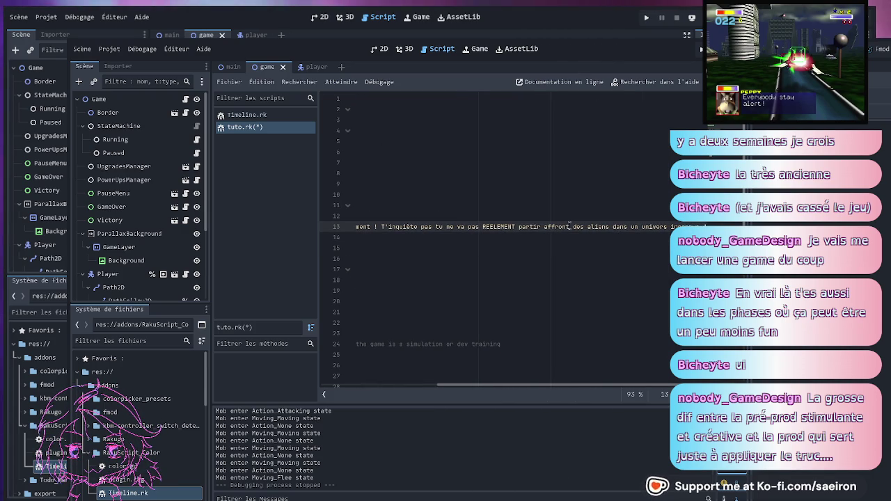
pyautogui.write('er')
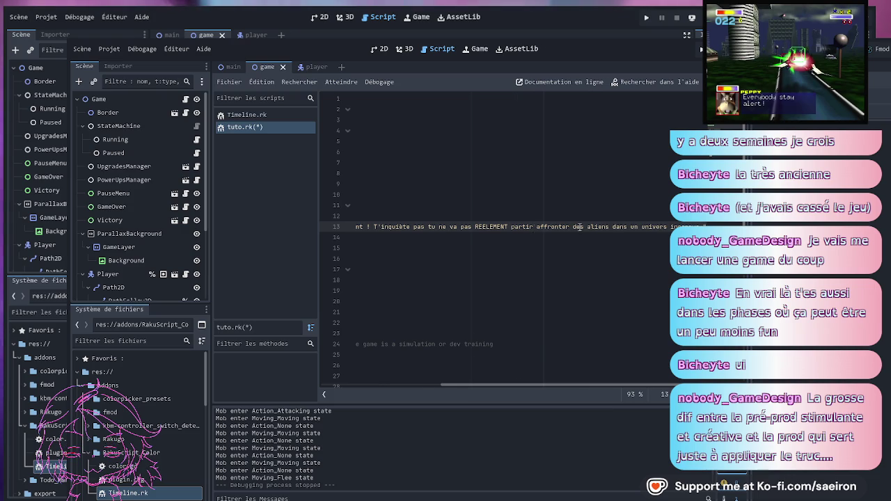
pyautogui.hscroll(-3, 398, 241)
pyautogui.click(400, 239)
pyautogui.write('Tr')
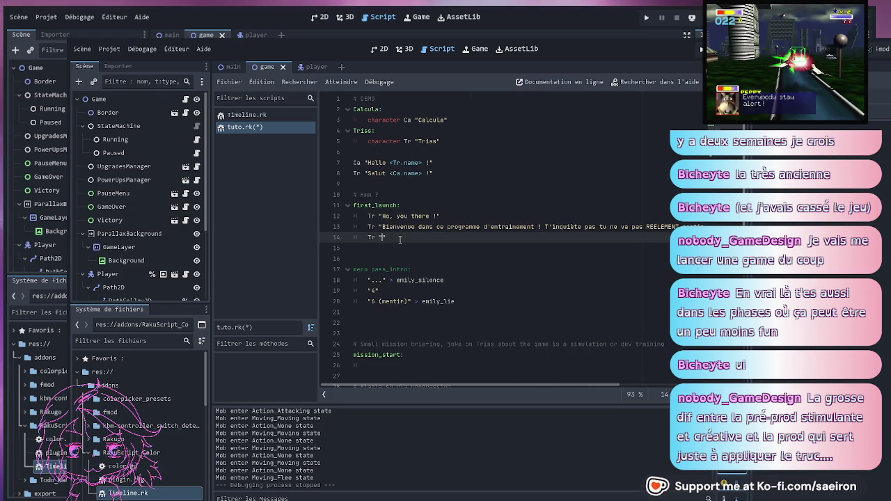
pyautogui.write(' "c')
# - Write Triss's line "C'est juste une simulation pour nos pilote, ou un jouet de nos dev…" and begin Calcula's "C'est un jeu-vidéo" reply
pyautogui.press('BackSpace')
pyautogui.write('C')
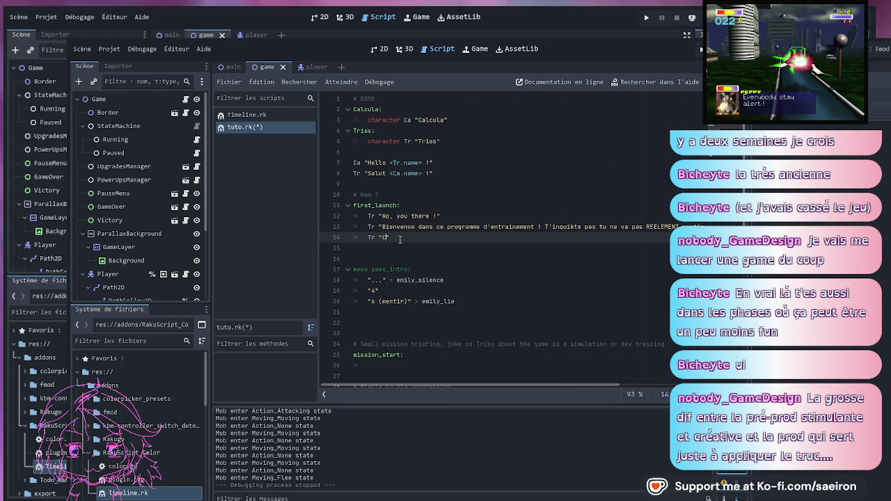
pyautogui.press('BackSpace')
pyautogui.write('c')
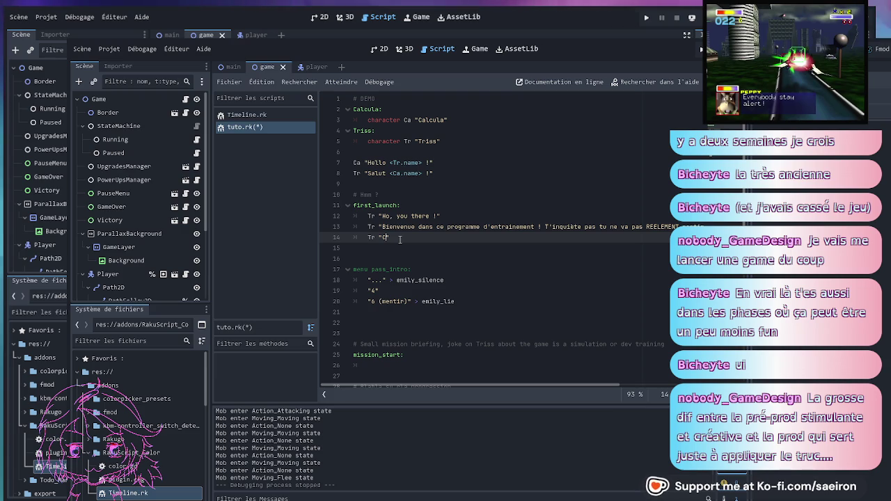
pyautogui.write("'est")
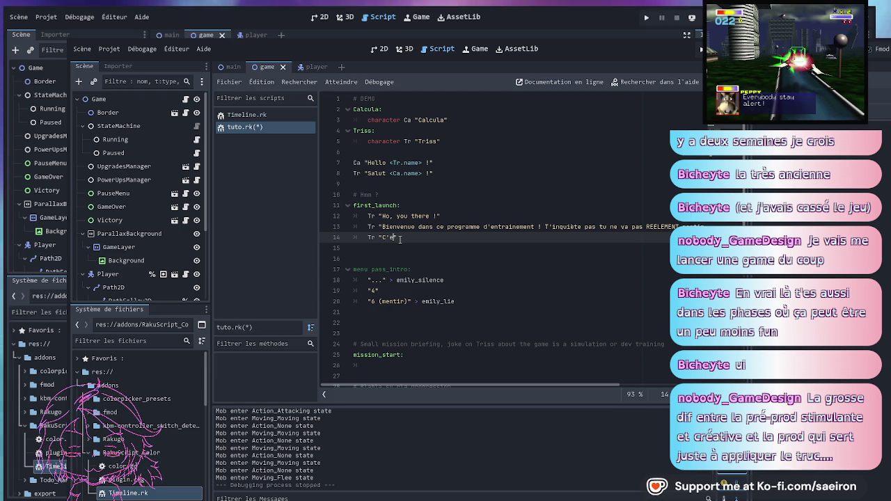
pyautogui.write(' juste une ')
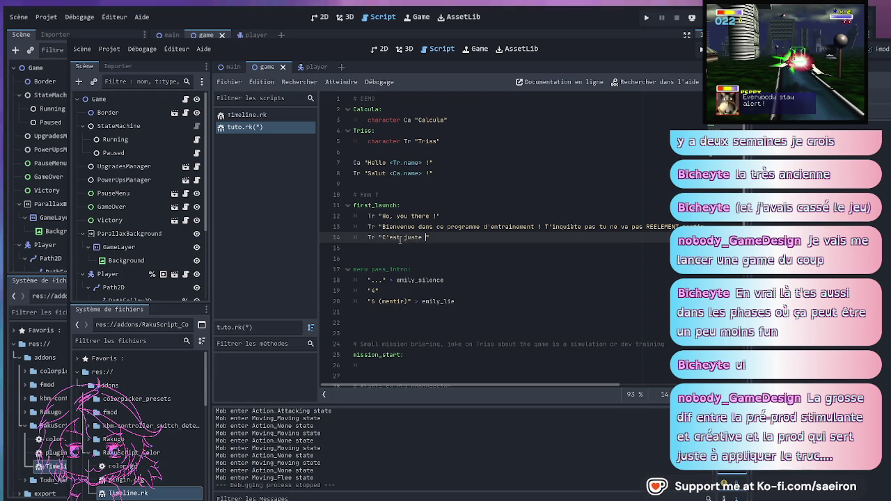
pyautogui.write('simul')
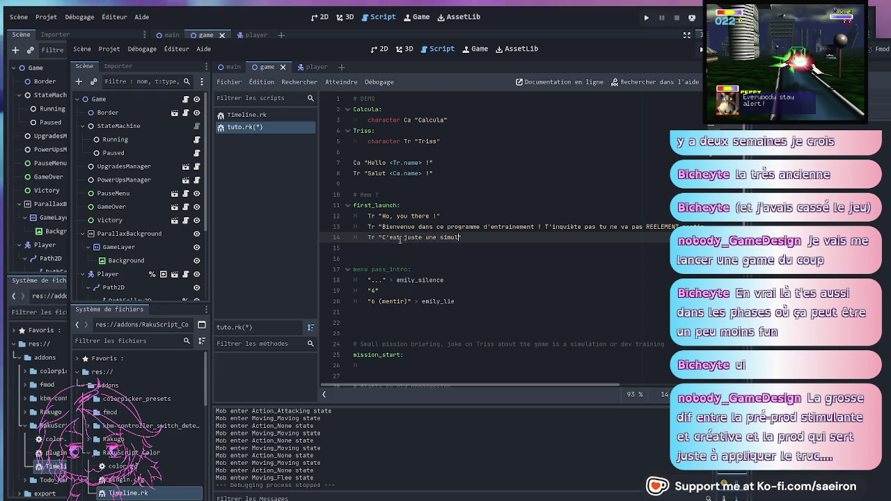
pyautogui.write('ation pour nos pilote,')
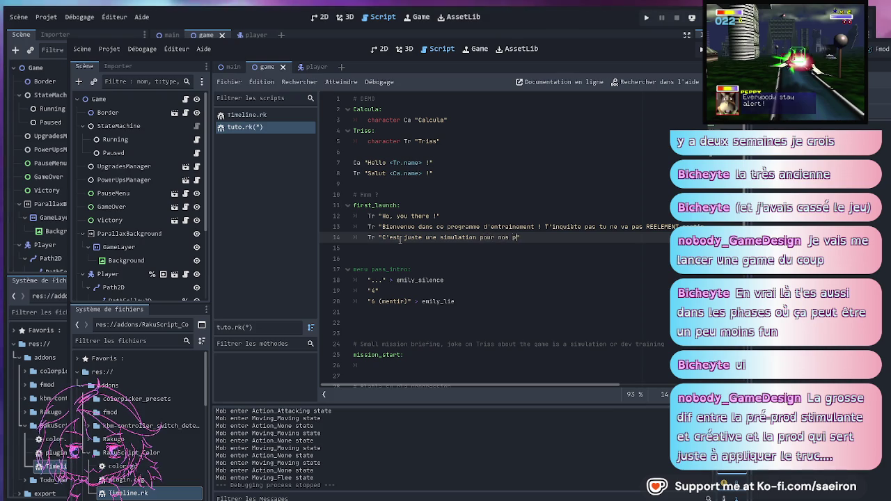
pyautogui.write(' ou un jou')
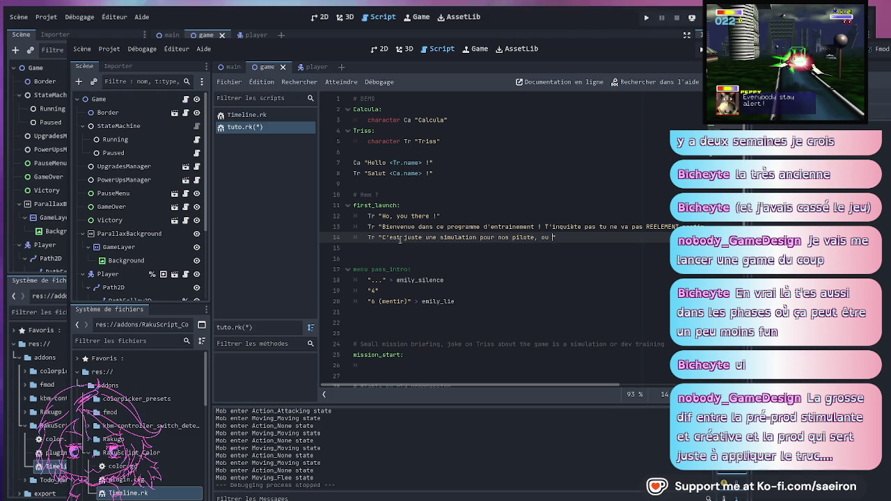
pyautogui.write('et de no')
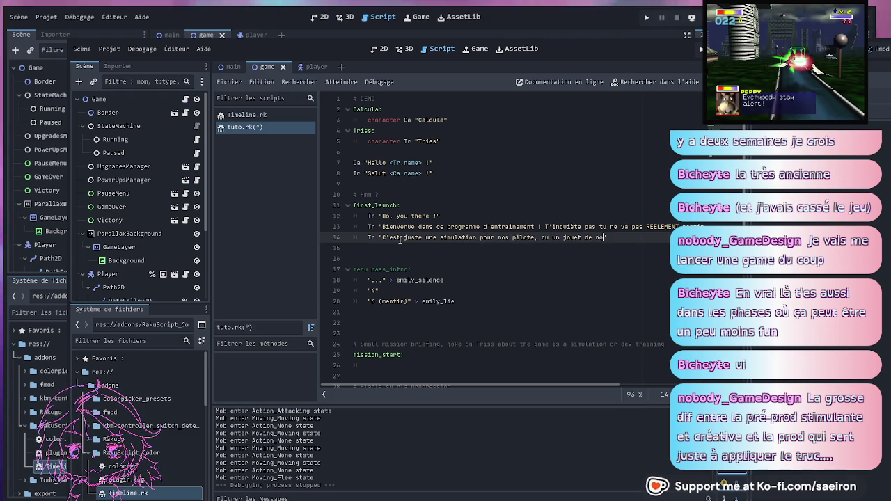
pyautogui.write("s dev, on c'est pas")
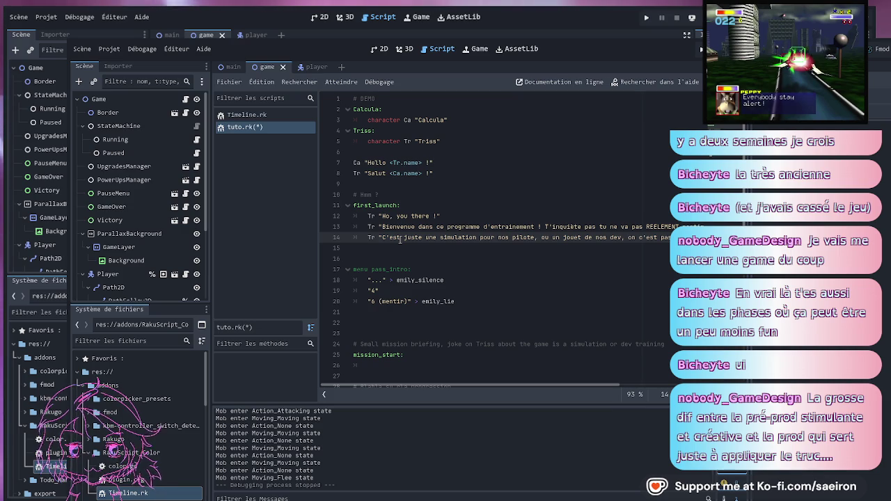
pyautogui.press('Return')
pyautogui.press('Return')
pyautogui.write('Ca ')
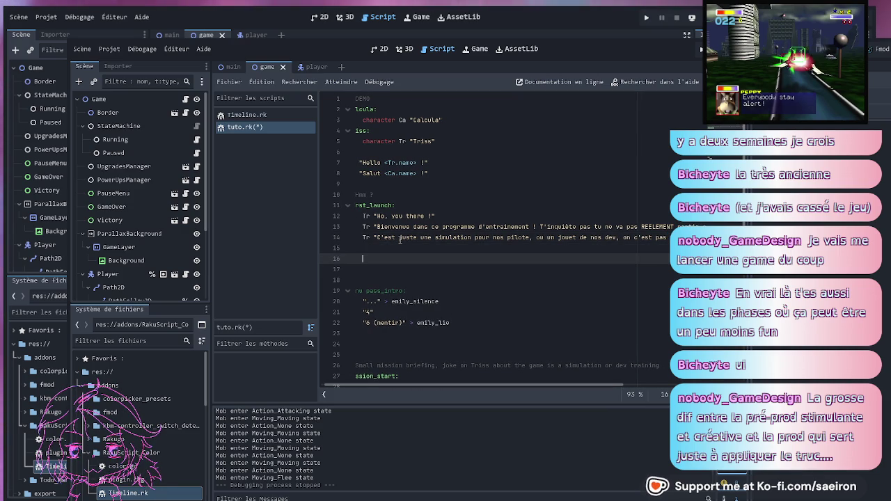
pyautogui.write('"')
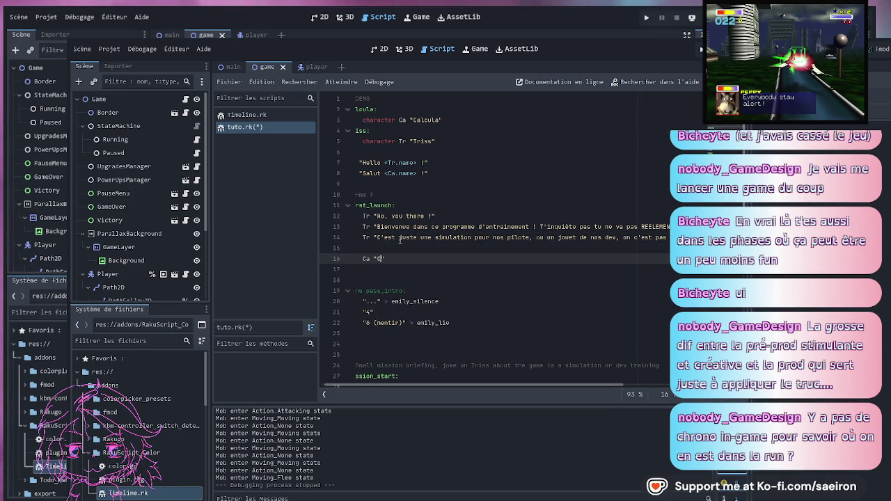
pyautogui.write("C'est un jeu")
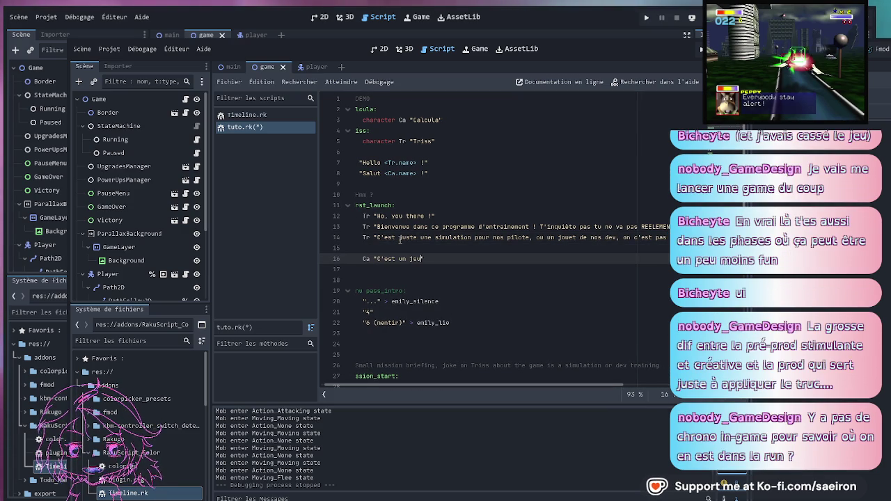
pyautogui.write('-vidé')
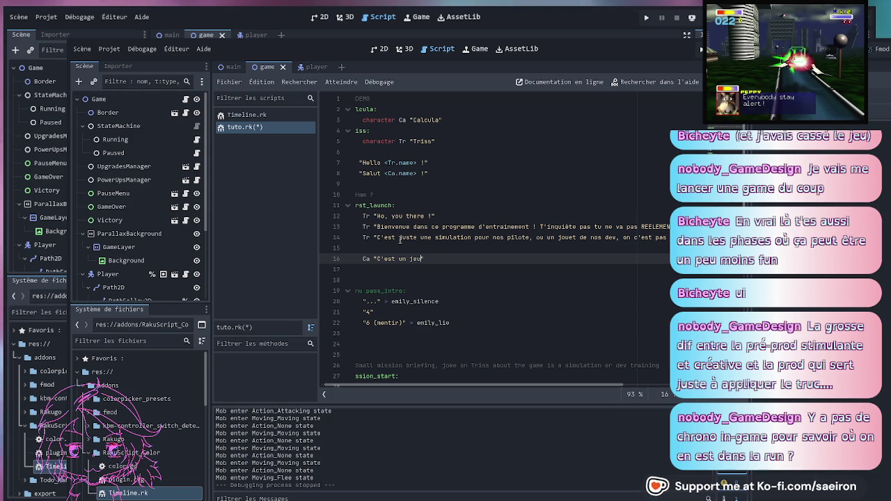
pyautogui.write('o.')
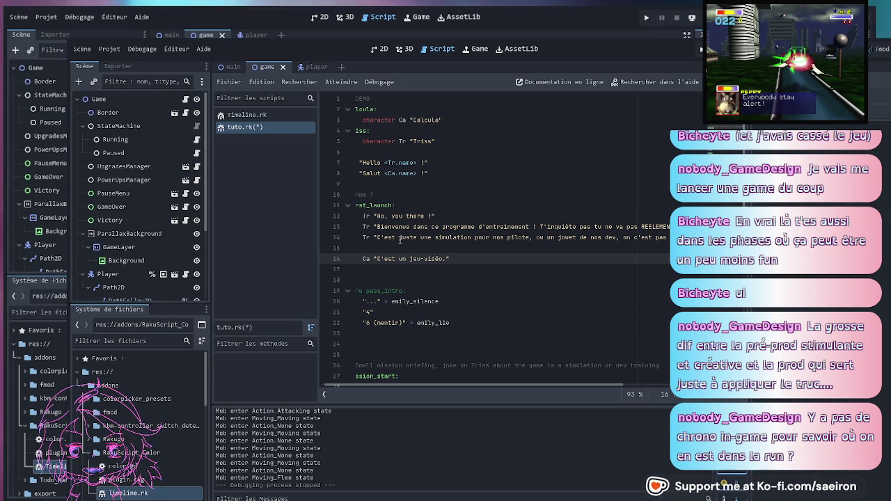
# - Add blank lines after Calcula's "C'est un jeu-vidéo." reply and start a Tr line on line 18
pyautogui.press('Return')
pyautogui.press('Return')
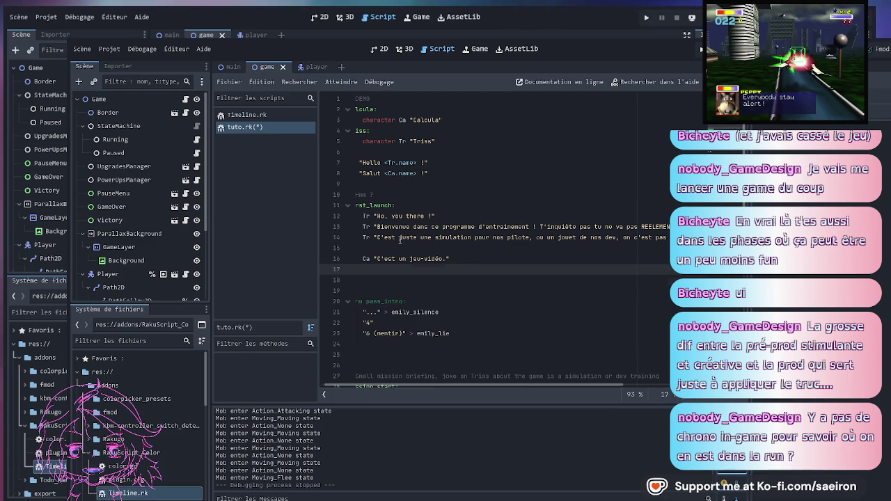
pyautogui.write('Tr')
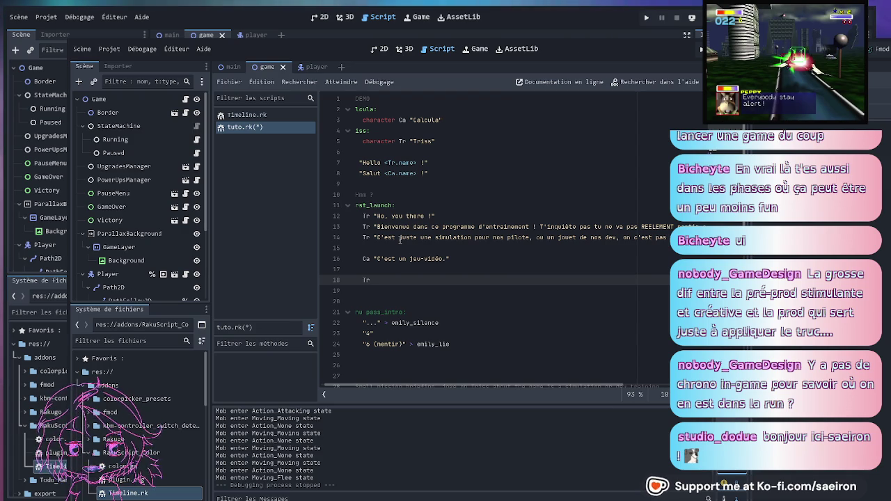
# - Add an empty pair of quotes after Tr on line 18, with the cursor inside them
pyautogui.write('""')
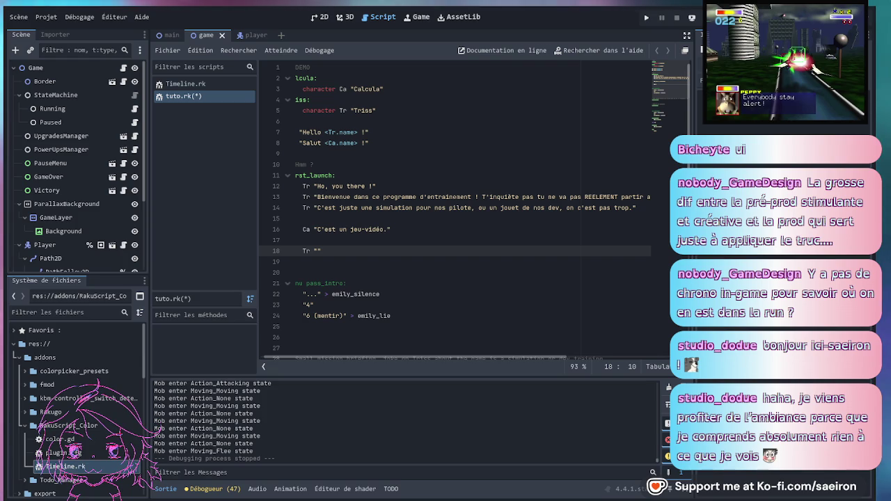
pyautogui.press('Left')
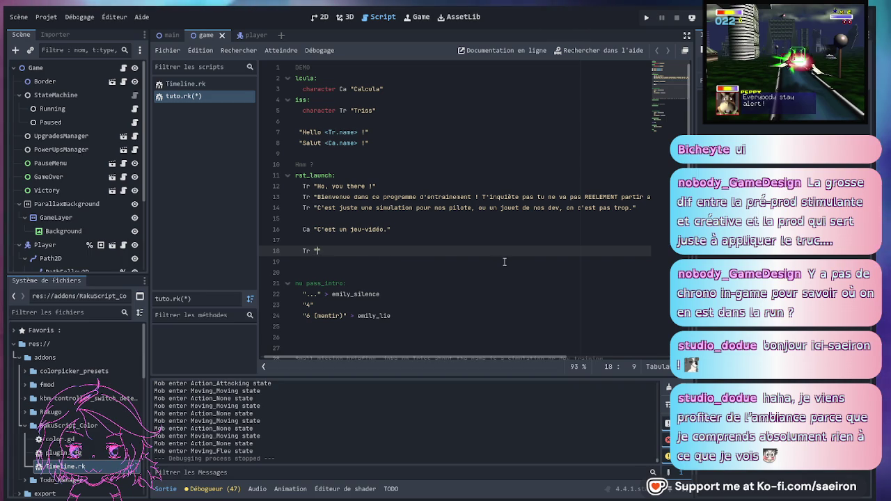
# - Type "Ah, Calcula" inside the quotes of Triss's line 18
pyautogui.write('Ah')
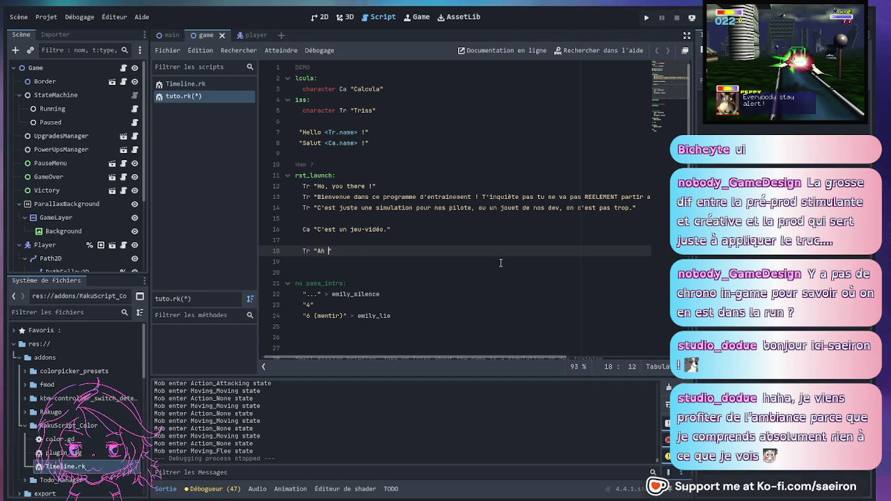
pyautogui.press('BackSpace')
pyautogui.write(',')
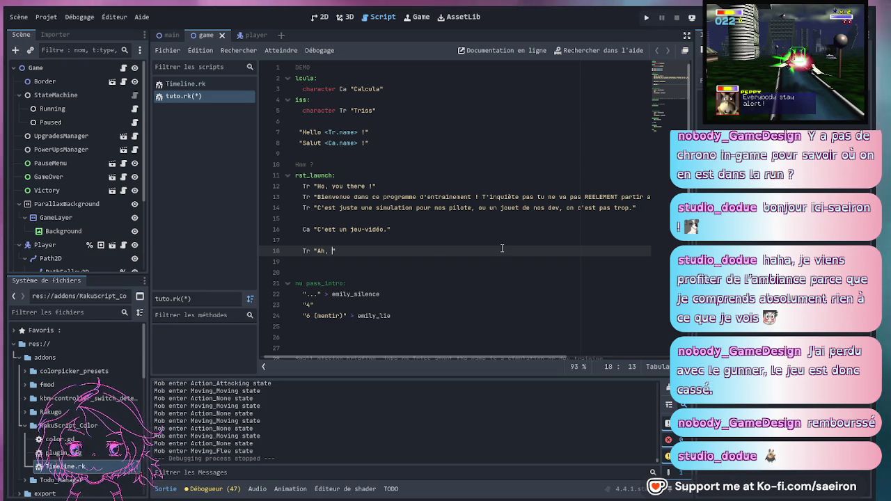
pyautogui.write('lcula')
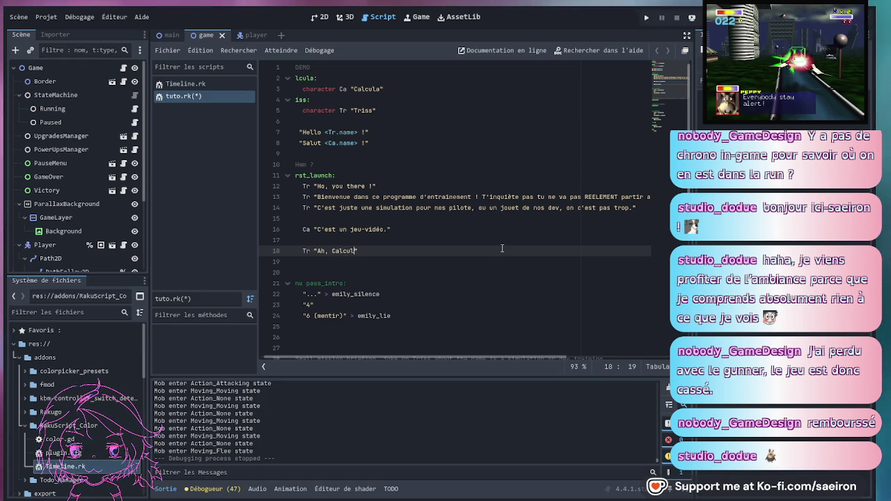
pyautogui.press('Left')
pyautogui.press('Left')
pyautogui.press('Left')
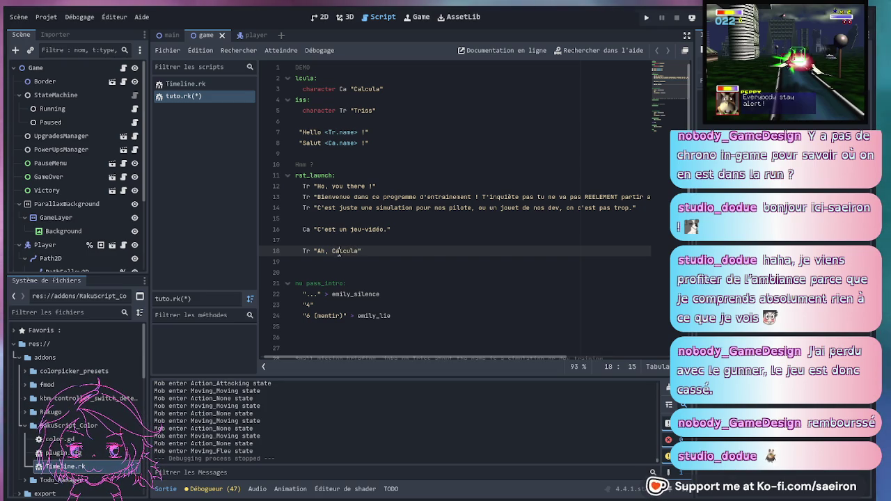
pyautogui.doubleClick(327, 142)
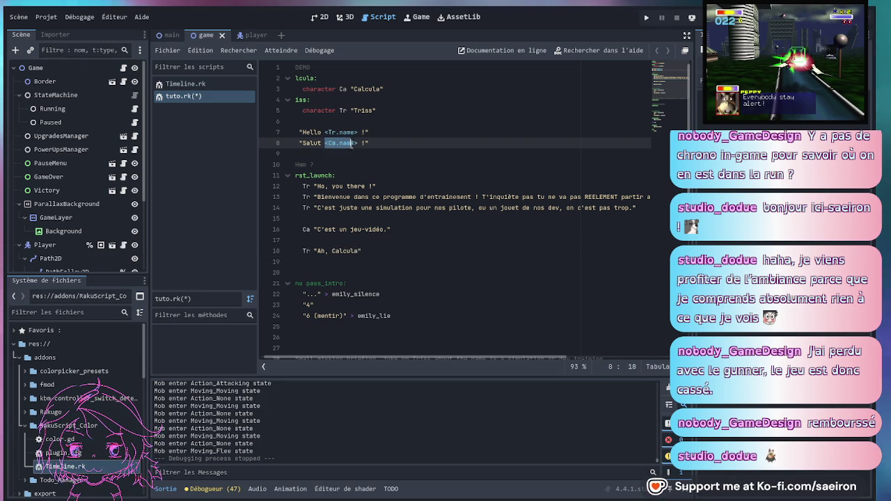
# - Replace Calcula with the <Ca.name> tag and continue the line with "! C'est notre bot d'aide et d'a"
pyautogui.doubleClick(346, 251)
pyautogui.write('<Ca.name>')
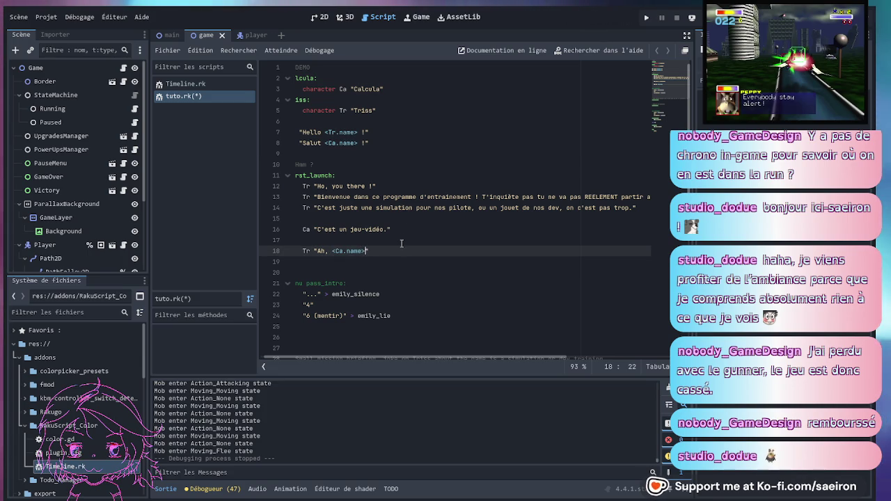
pyautogui.write(" ! C'est ")
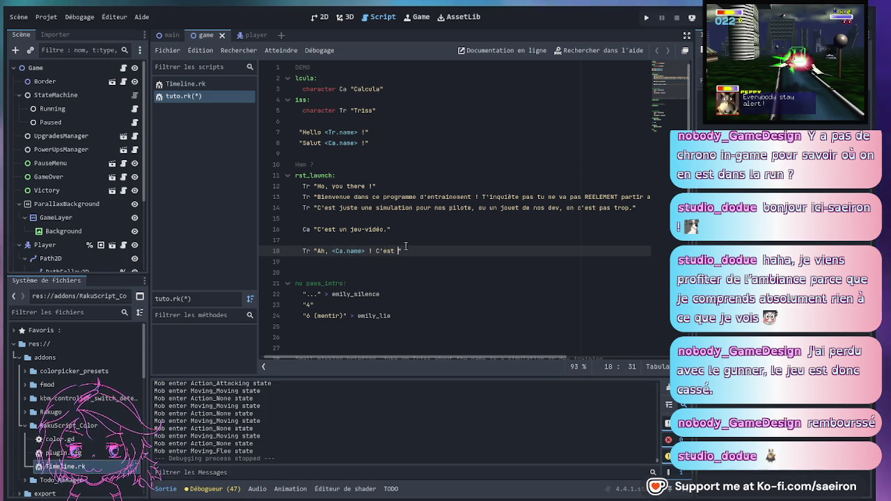
pyautogui.write('notre p')
pyautogui.press('BackSpace')
pyautogui.write("bot d'aide")
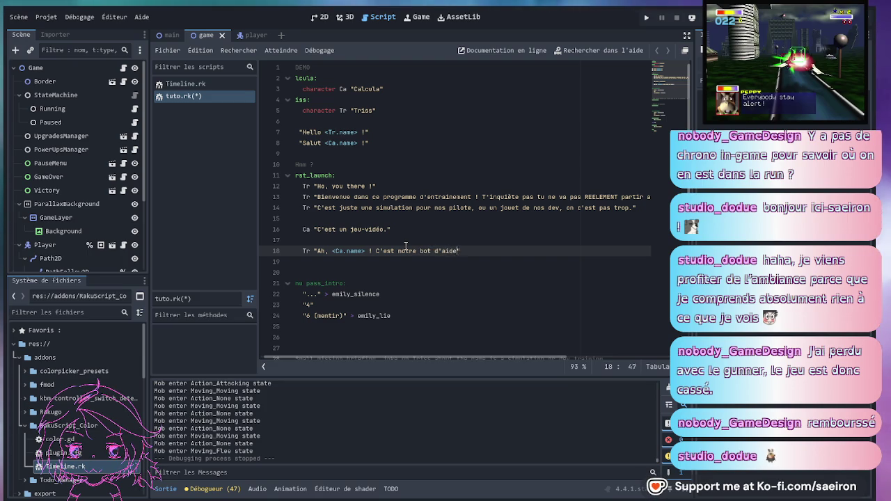
pyautogui.write(" et d'a")
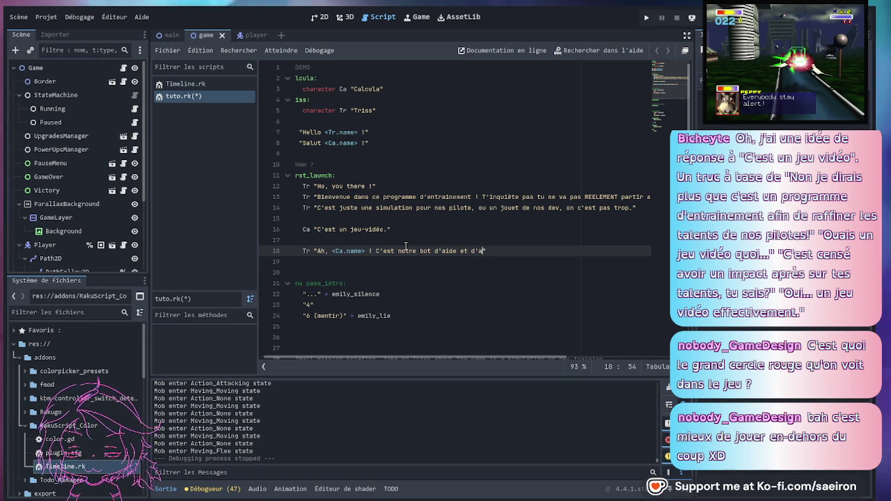
pyautogui.hscroll(-1, 465, 261)
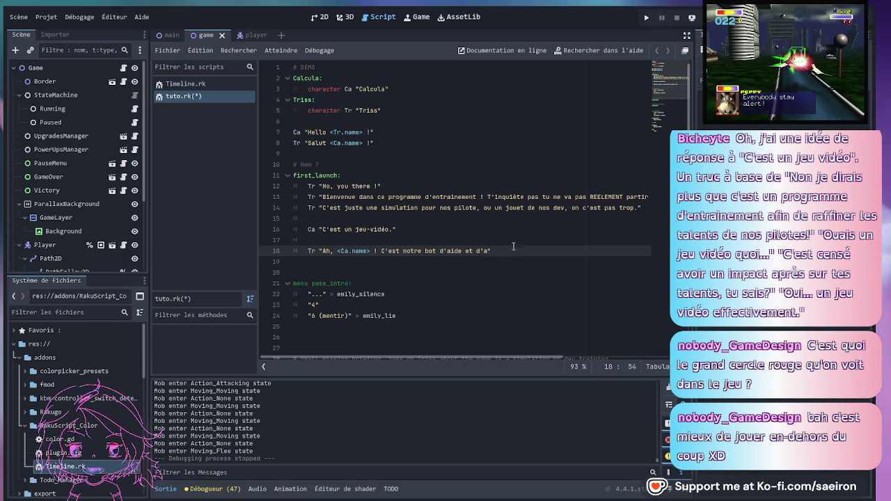
# - Reword Triss's line to call Calcula "bot d'initiation et d'aide à la prise en main."
pyautogui.click(333, 251)
pyautogui.write(',')
pyautogui.click(487, 229)
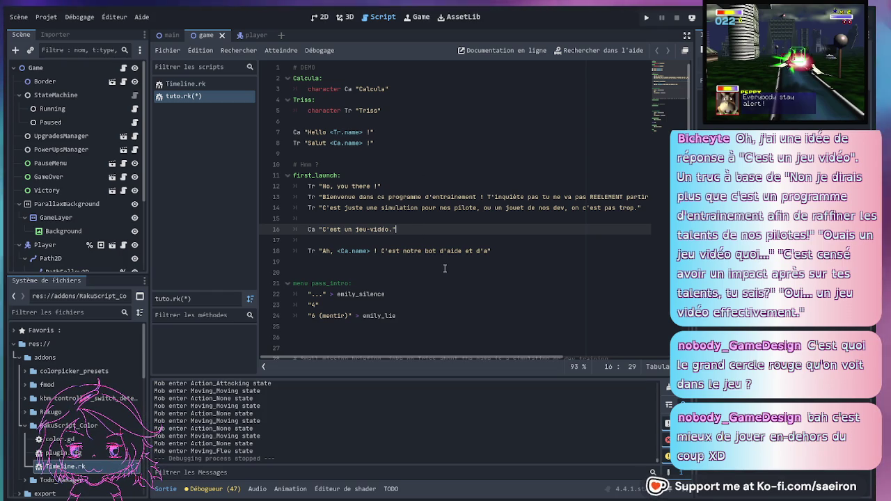
pyautogui.click(488, 255)
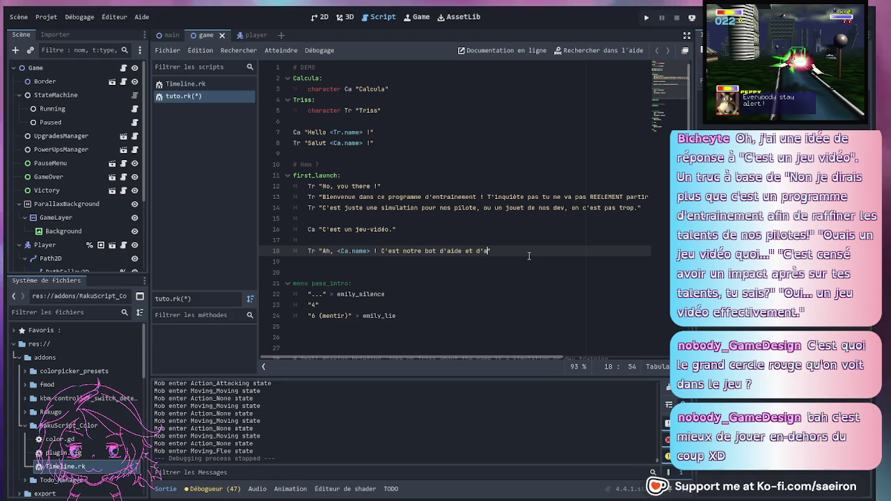
pyautogui.press('Left')
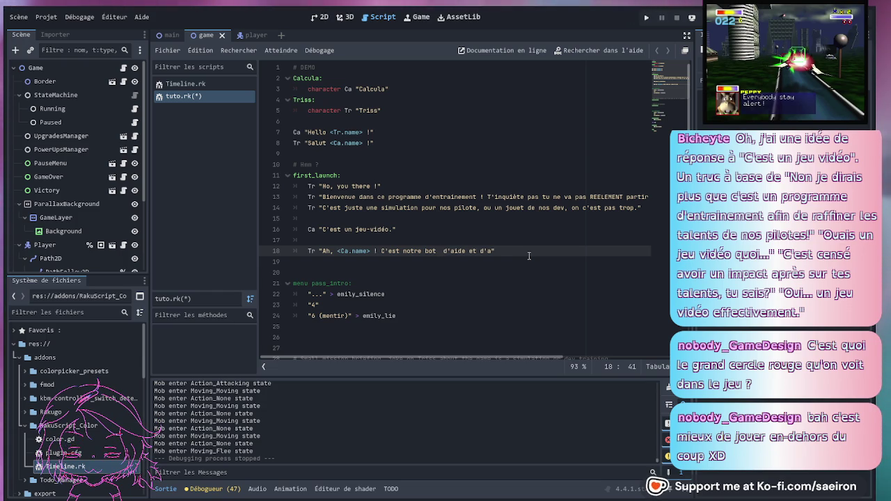
pyautogui.write("d'ini")
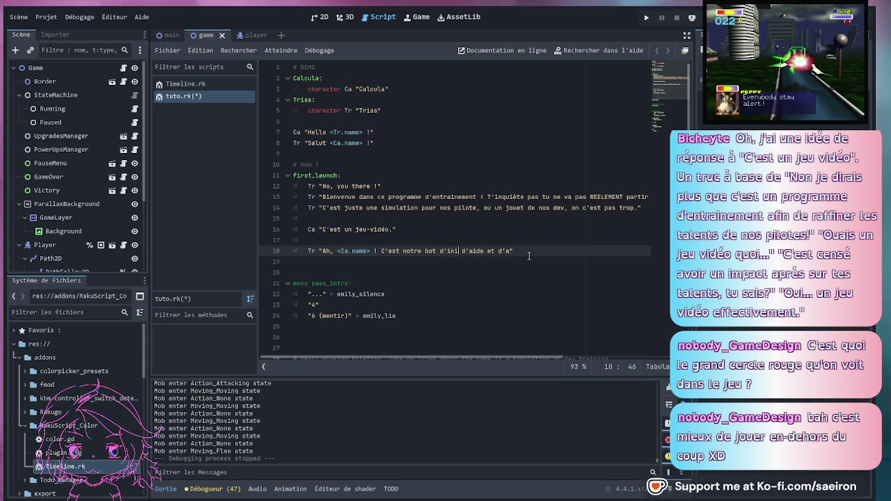
pyautogui.write('t')
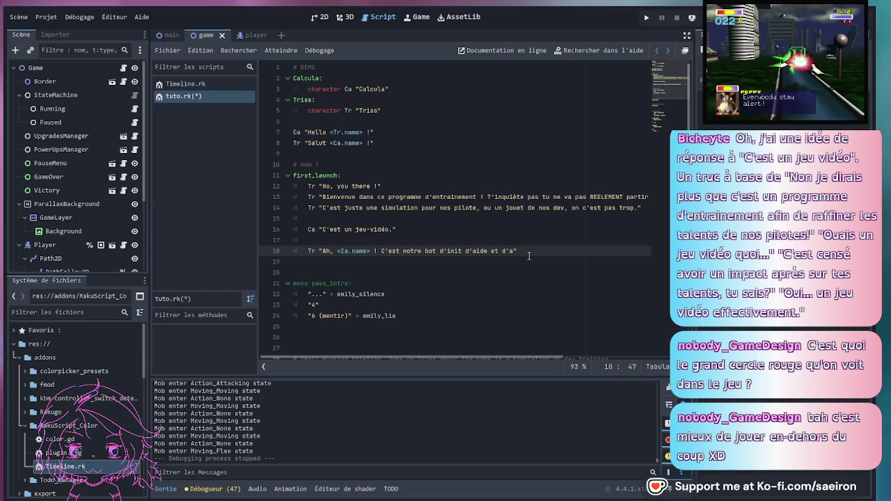
pyautogui.write('iation et')
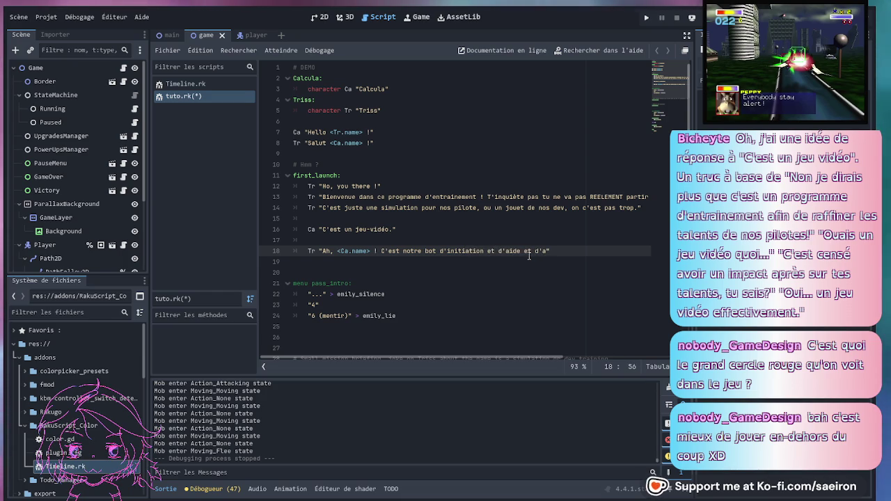
pyautogui.click(529, 255)
pyautogui.press('Delete')
pyautogui.press('Delete')
pyautogui.press('Delete')
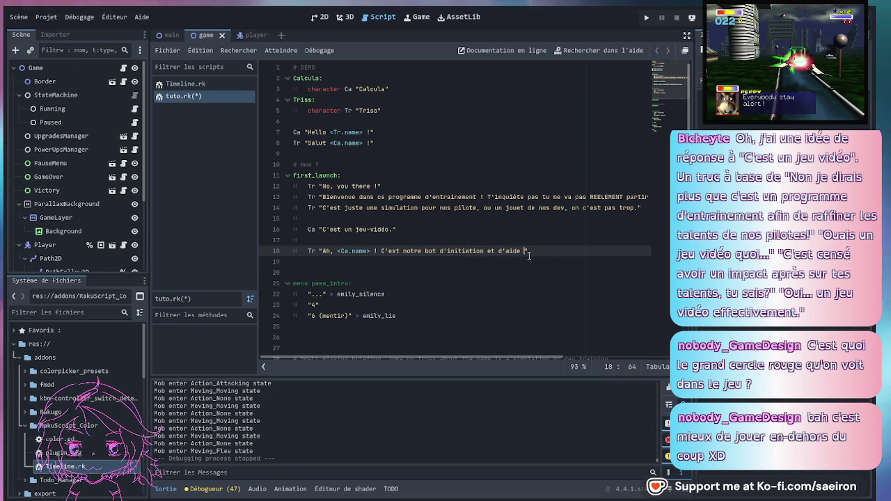
pyautogui.write('à la prise en')
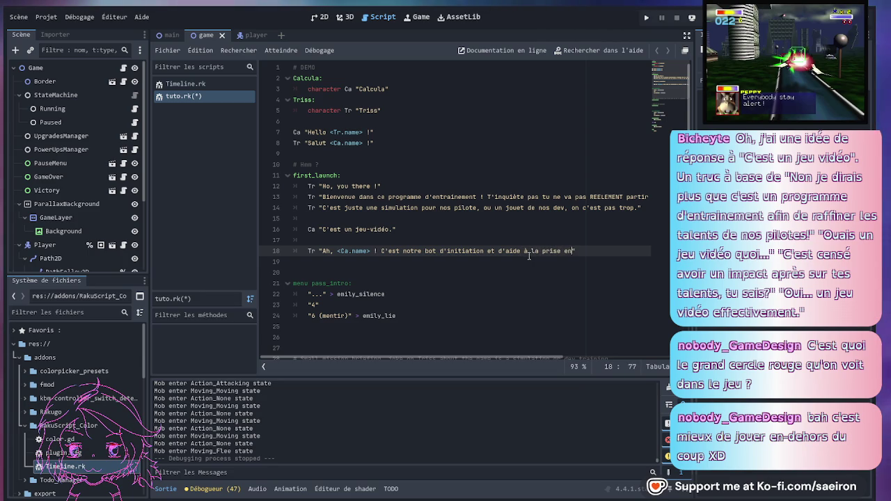
pyautogui.write(' main. C')
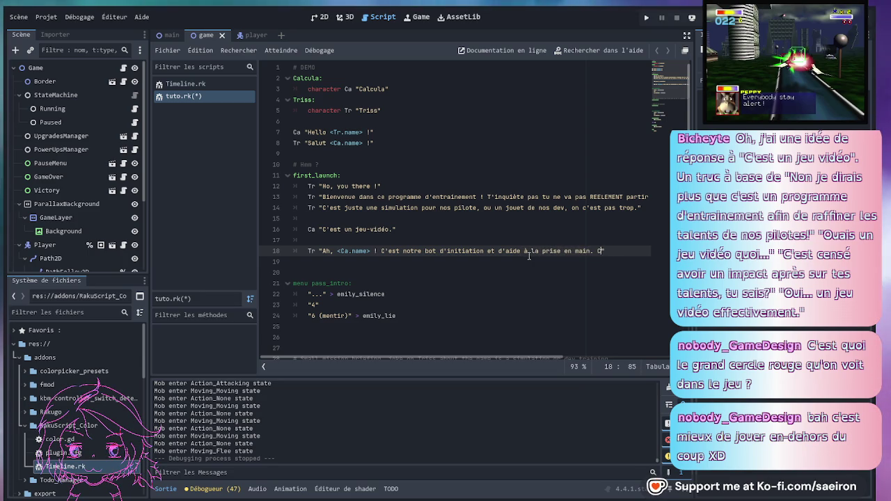
# - Append "IA super puissant !" to line 18 and open a new line below it
pyautogui.write('IA super')
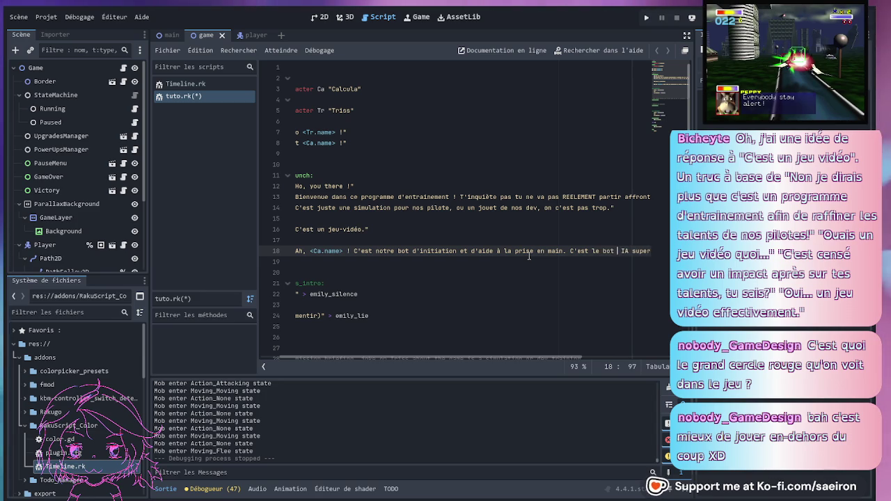
pyautogui.press('BackSpace')
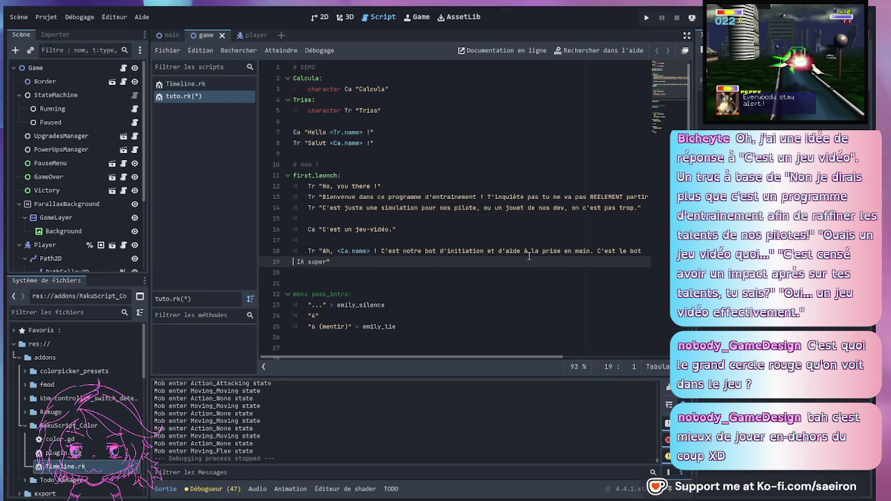
pyautogui.press('End')
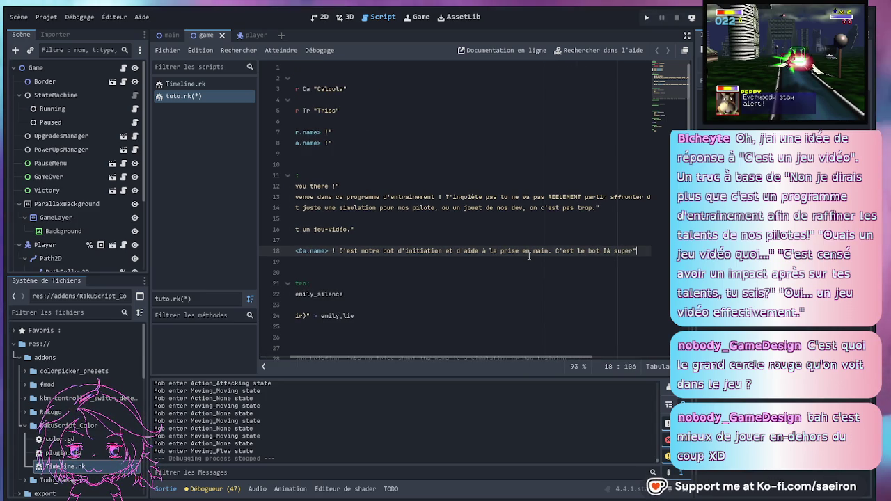
pyautogui.write('puissant !')
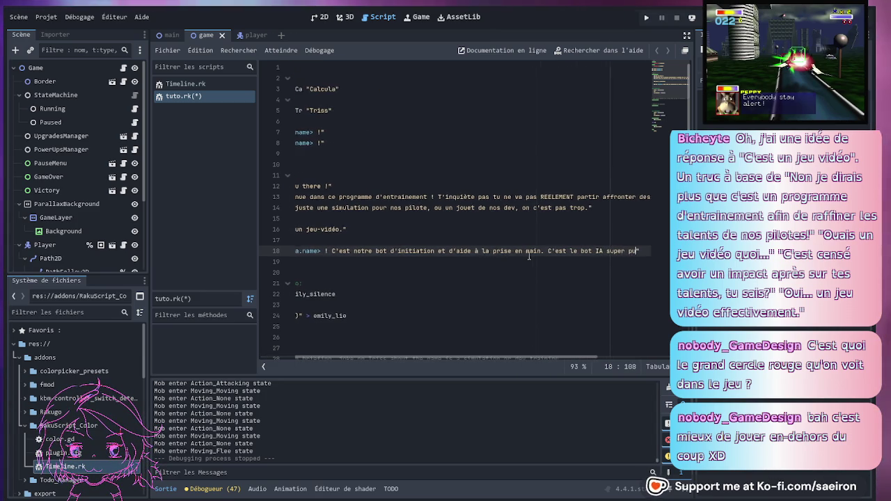
pyautogui.press('Return')
pyautogui.press('Return')
# - Finish Calcula's reply 'Boop boop bip boop... -_-', widen the code area, and add a blank line after line 15
pyautogui.write('"')
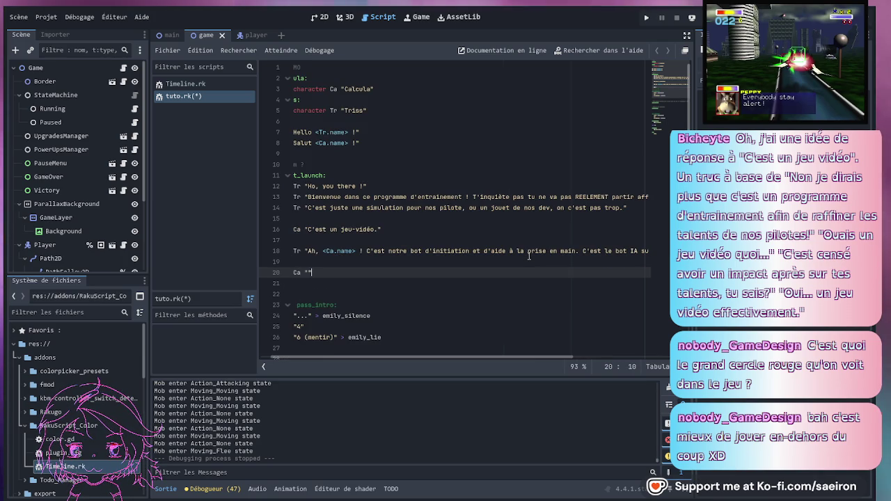
pyautogui.write('Boop ')
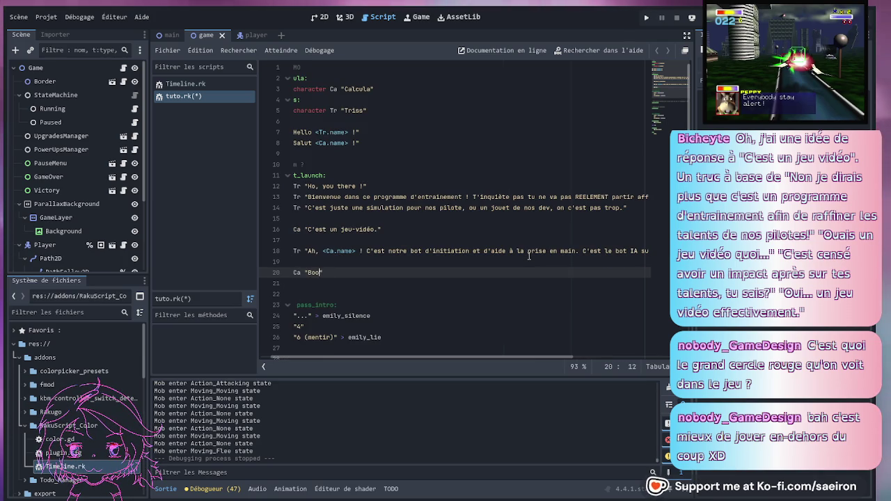
pyautogui.write('bee')
pyautogui.write('ip boop')
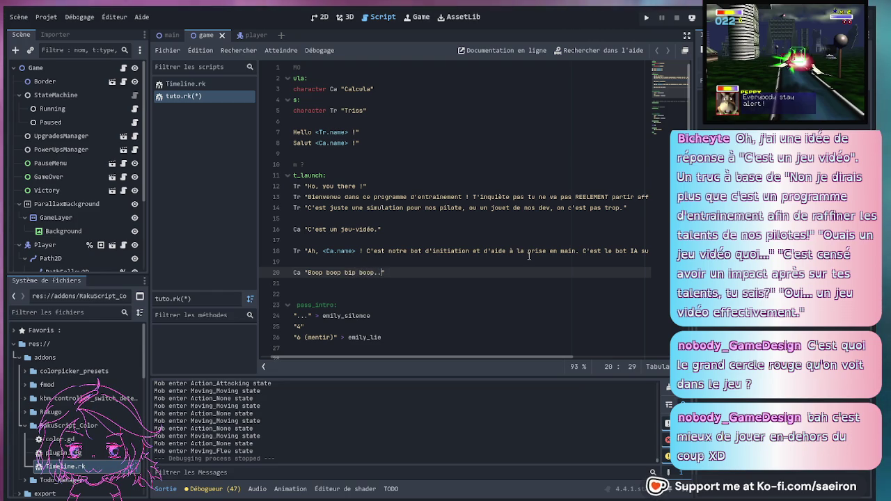
pyautogui.write('. -_')
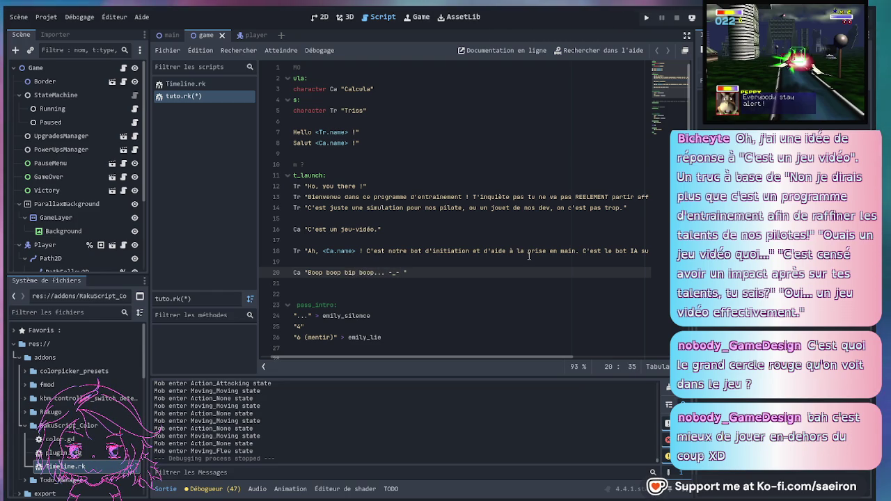
pyautogui.write('-')
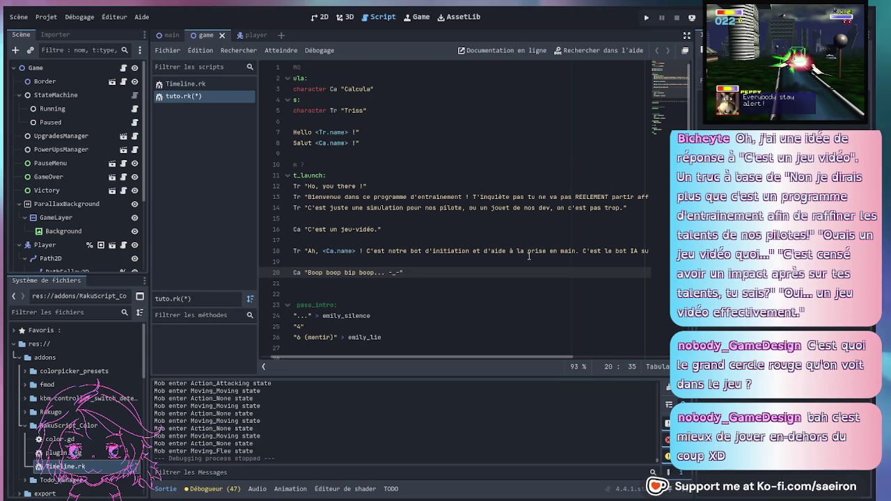
pyautogui.hscroll(-1, 418, 268)
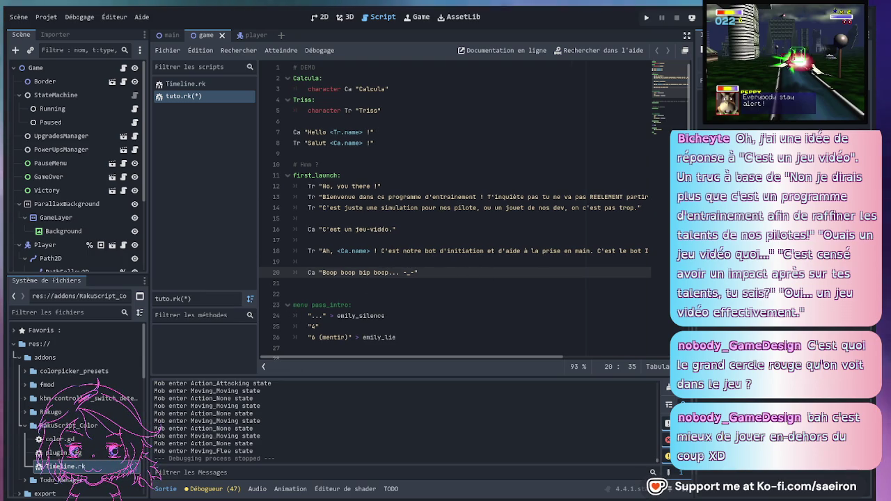
pyautogui.moveTo(695, 102); pyautogui.dragTo(771, 102)
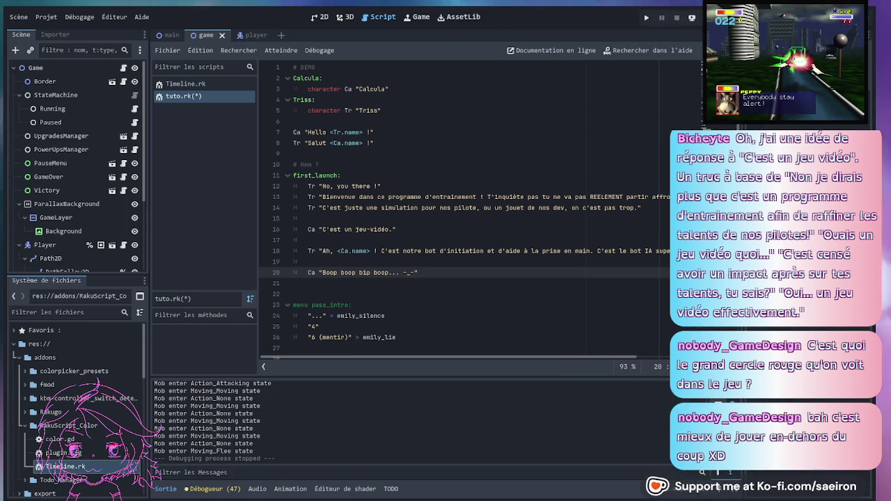
pyautogui.click(464, 220)
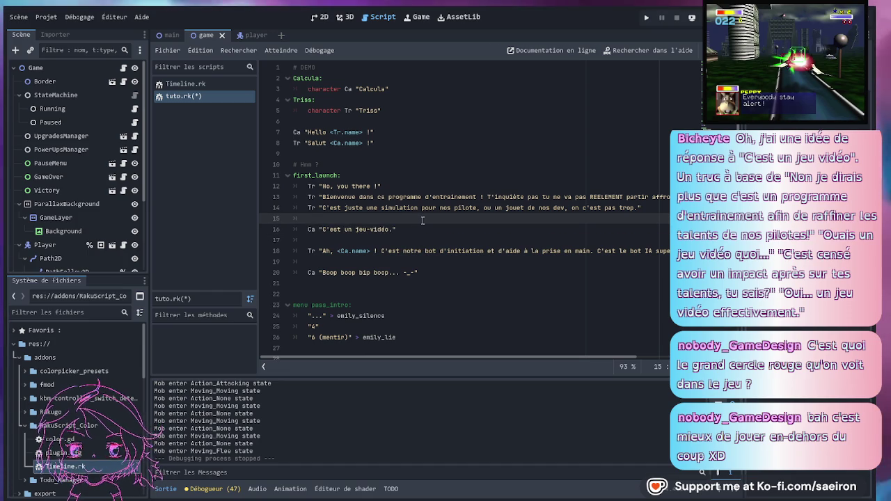
pyautogui.press('Return')
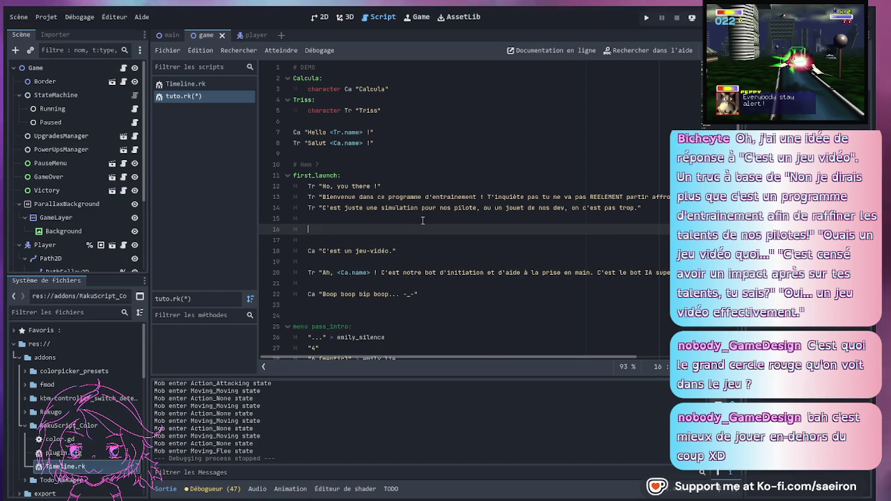
# - Paste the training-programme quote and move Calcula's 'C'est un jeu-vidéo.' line above it
pyautogui.hotkey('ctrl', 'v')
pyautogui.moveTo(555, 356); pyautogui.dragTo(301, 343)
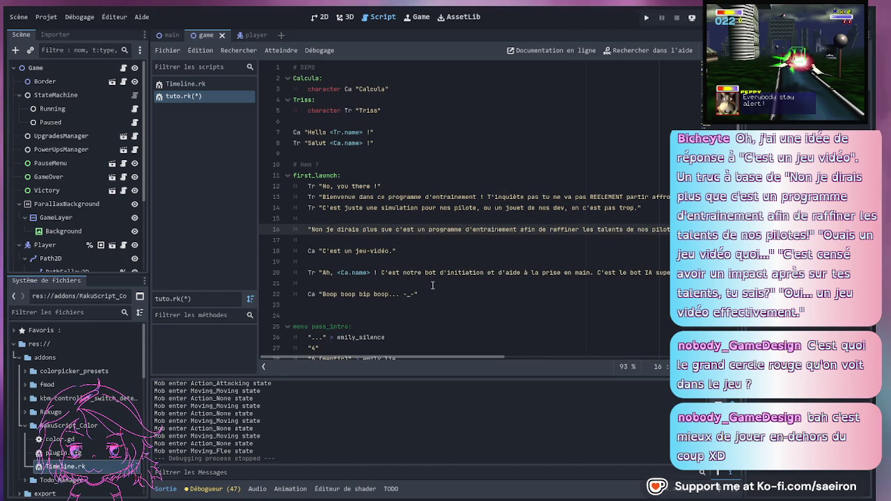
pyautogui.click(416, 251)
pyautogui.moveTo(415, 250); pyautogui.dragTo(361, 246)
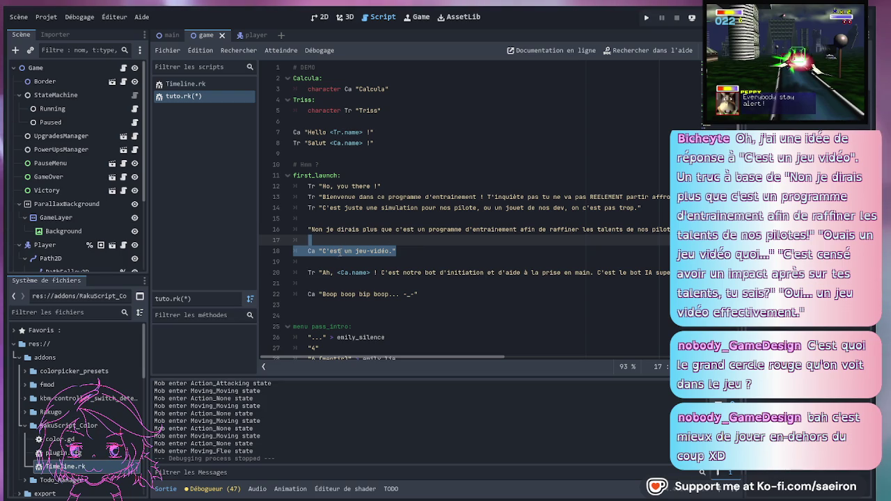
pyautogui.hotkey('alt', 'Up')
pyautogui.hotkey('alt', 'Up')
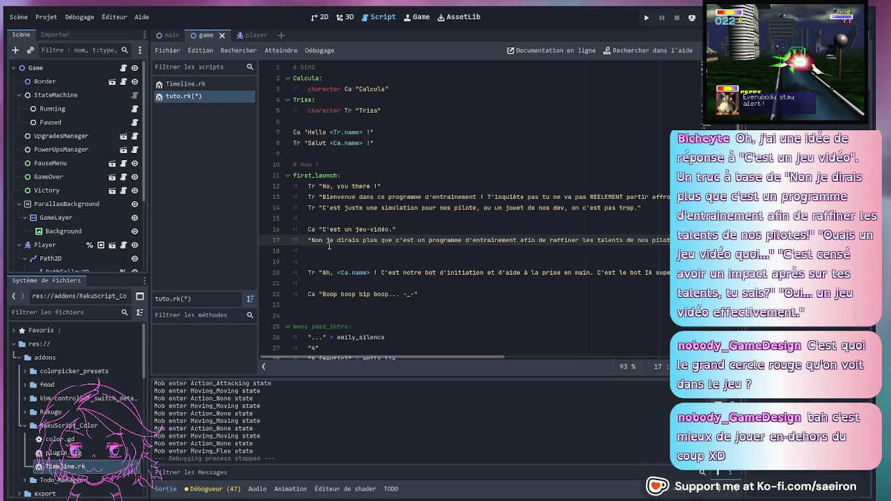
# - Split the quote into Triss's 'Non je dirais plus…' and Calcula's 'Ouais un jeu vidéo quoi...' lines
pyautogui.write('Tr "')
pyautogui.press('Up')
pyautogui.press('End')
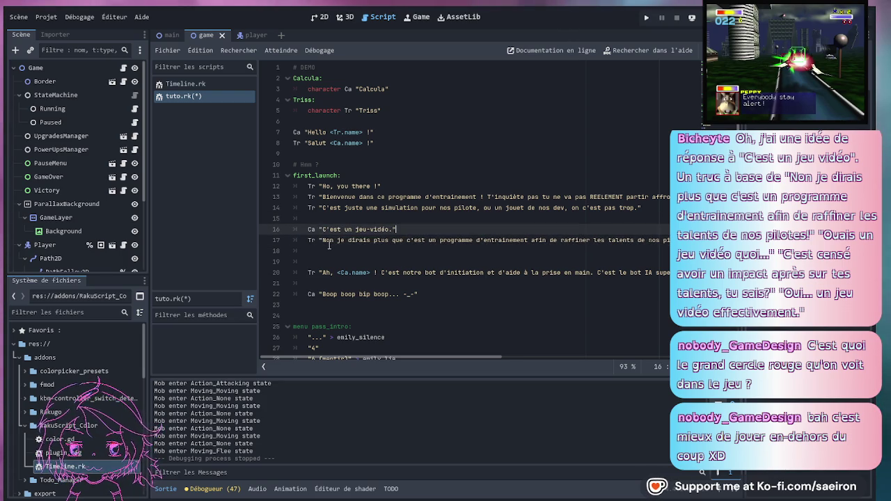
pyautogui.press('Return')
pyautogui.press('Down')
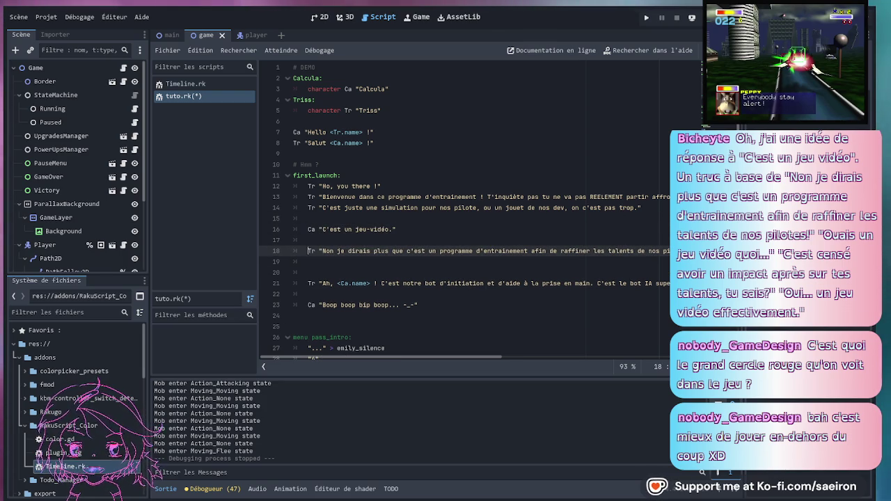
pyautogui.hotkey('ctrl', 'Right')
pyautogui.hotkey('ctrl', 'Right')
pyautogui.hotkey('ctrl', 'Right')
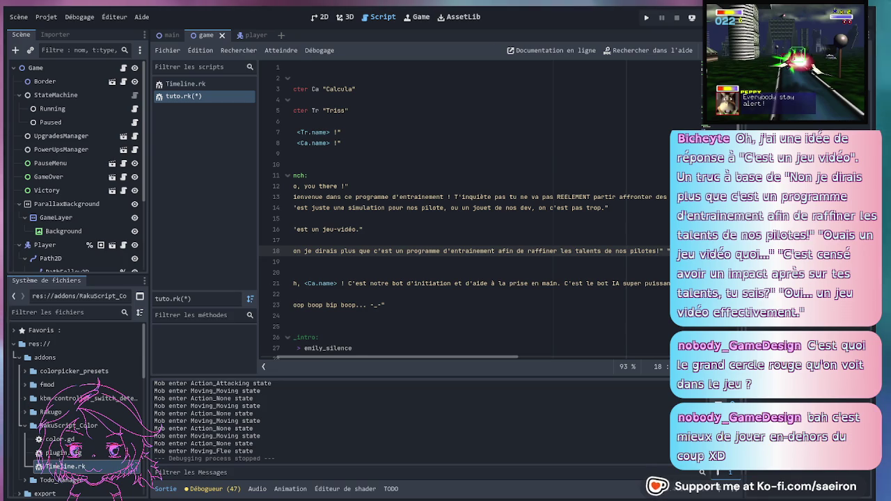
pyautogui.press('Return')
pyautogui.write('C')
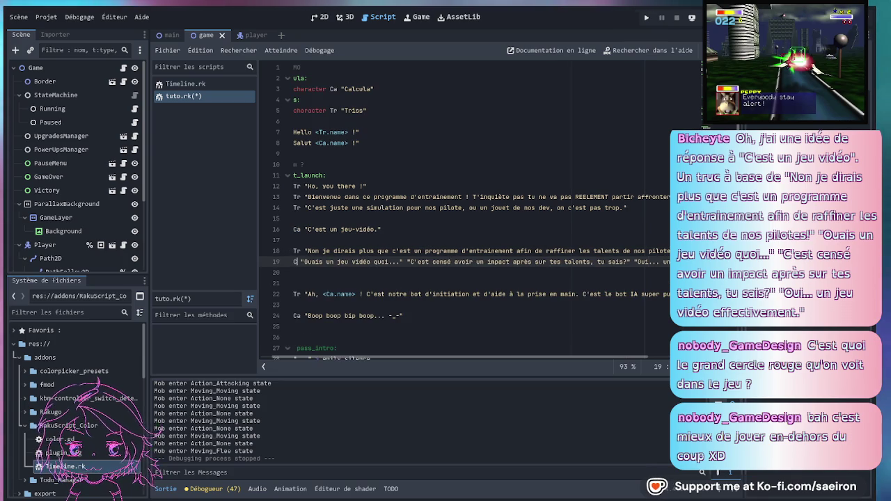
pyautogui.write('a')
pyautogui.click(404, 262)
pyautogui.press('Return')
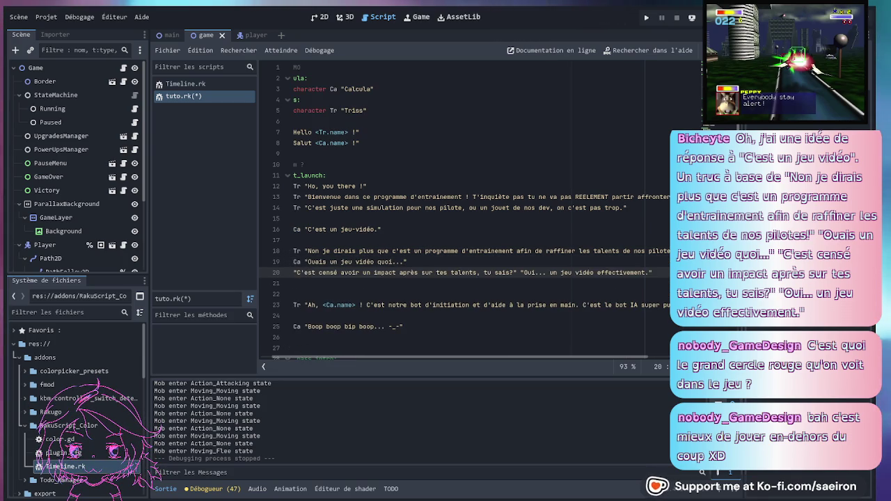
pyautogui.write('Tr')
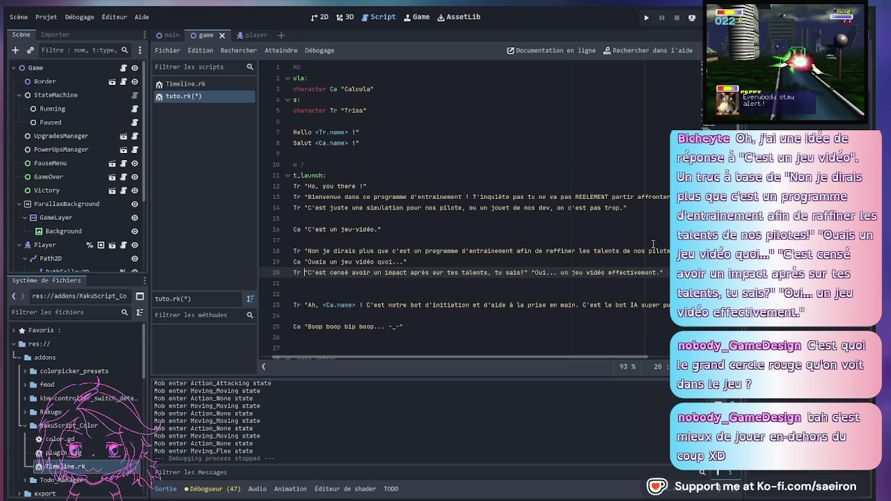
# - Separate Calcula's '...' and 'Oui... un jeu vidéo effectivement.' onto their own Ca lines
pyautogui.click(532, 273)
pyautogui.press('Return')
pyautogui.press('Return')
pyautogui.press('Up')
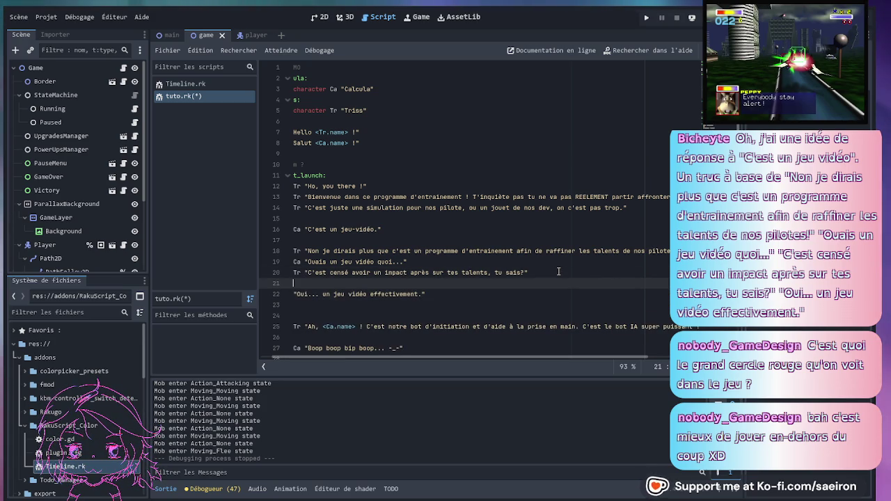
pyautogui.write('Ca "...')
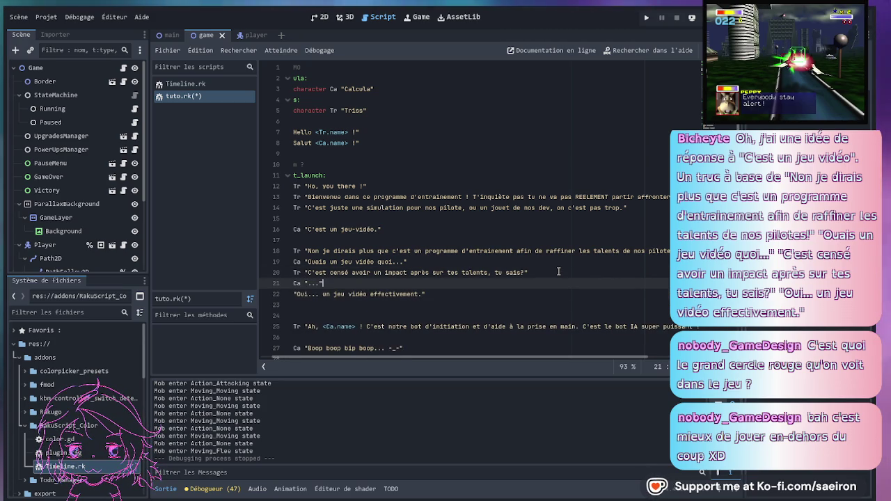
pyautogui.press('Return')
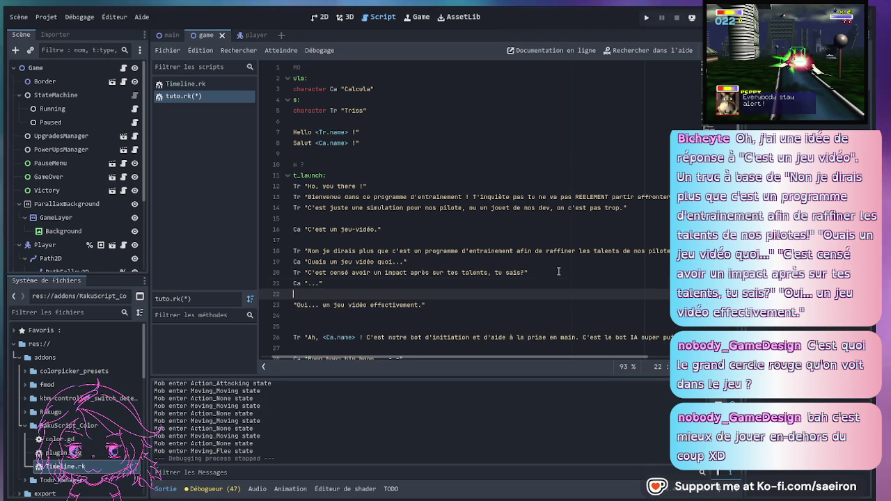
pyautogui.press('Delete')
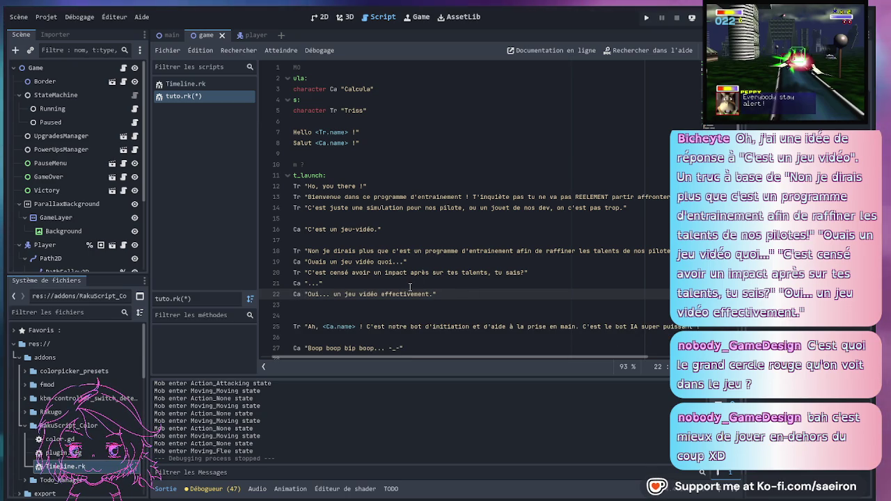
# - Remove the blank lines and extra indent around the 'C'est un jeu-vidéo.' line
pyautogui.click(404, 229)
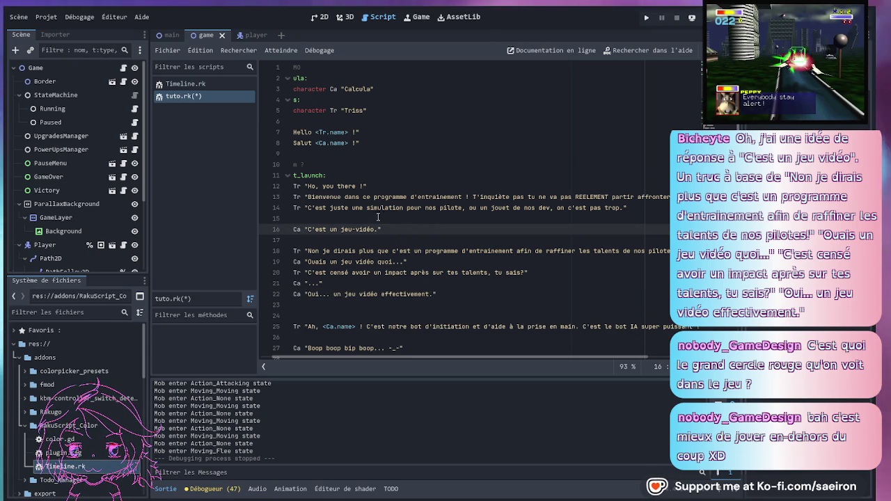
pyautogui.press('Up')
pyautogui.press('Delete')
pyautogui.press('End')
pyautogui.press('Delete')
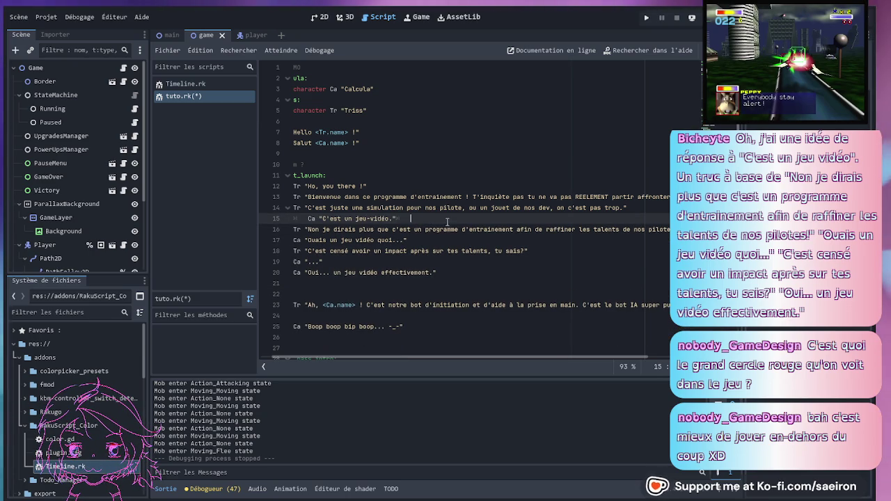
pyautogui.click(474, 262)
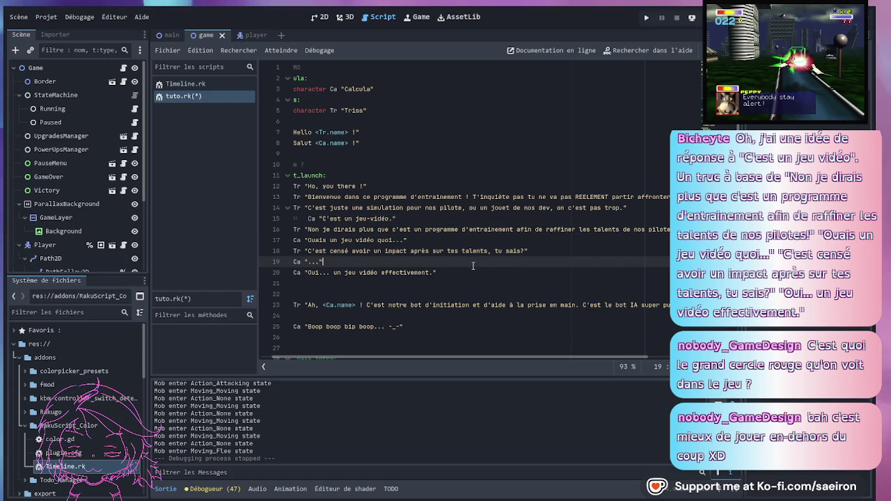
pyautogui.click(308, 219)
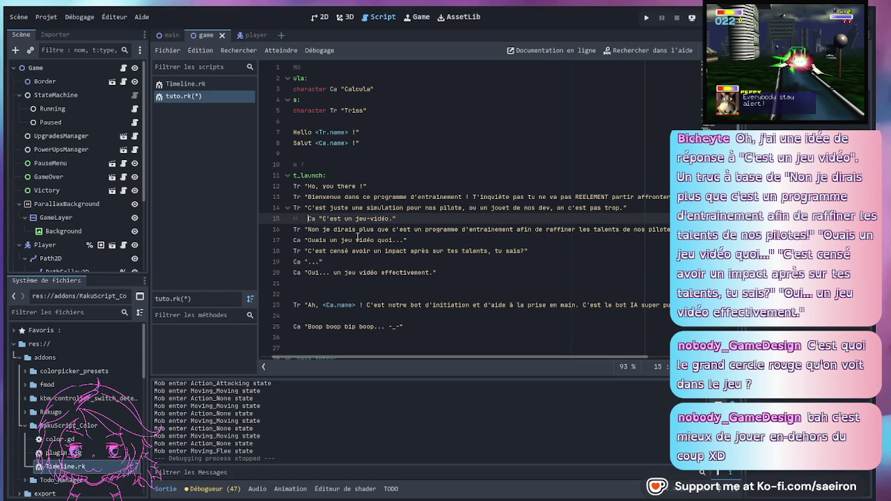
pyautogui.press('BackSpace')
# - Insert a blank line after line 14
pyautogui.click(397, 186)
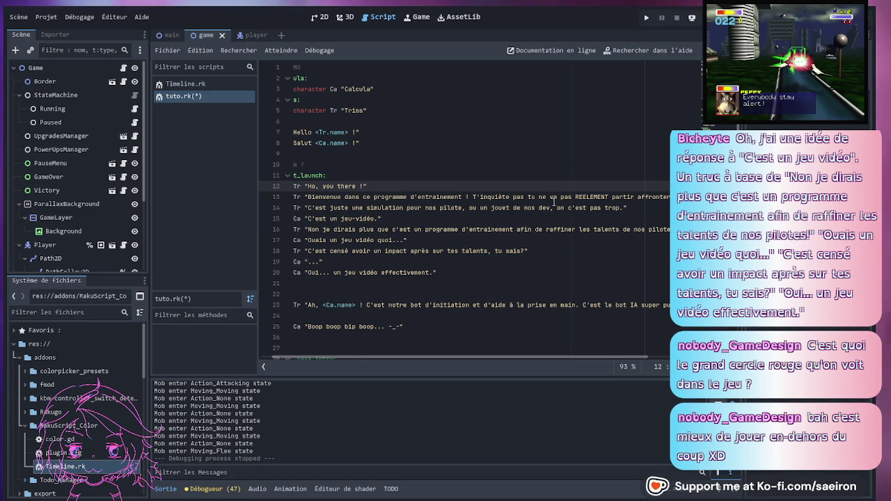
pyautogui.hscroll(5, 515, 207)
pyautogui.hscroll(-5, 516, 207)
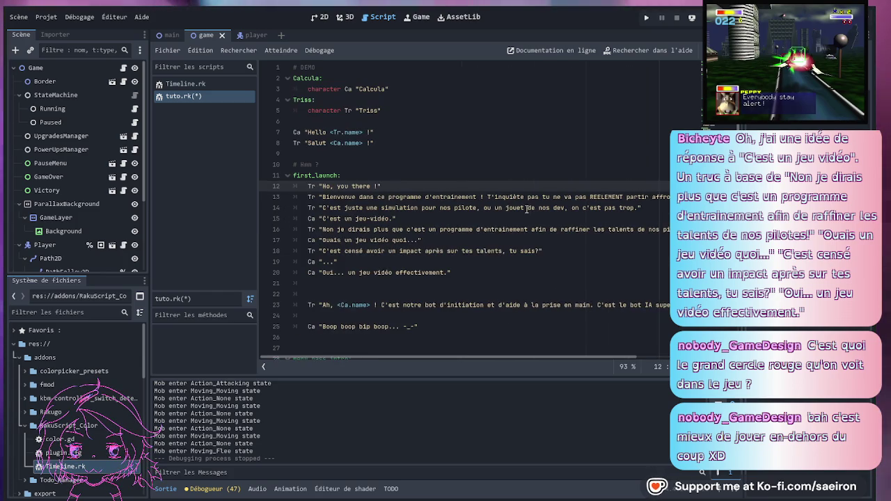
pyautogui.click(654, 212)
pyautogui.press('Return')
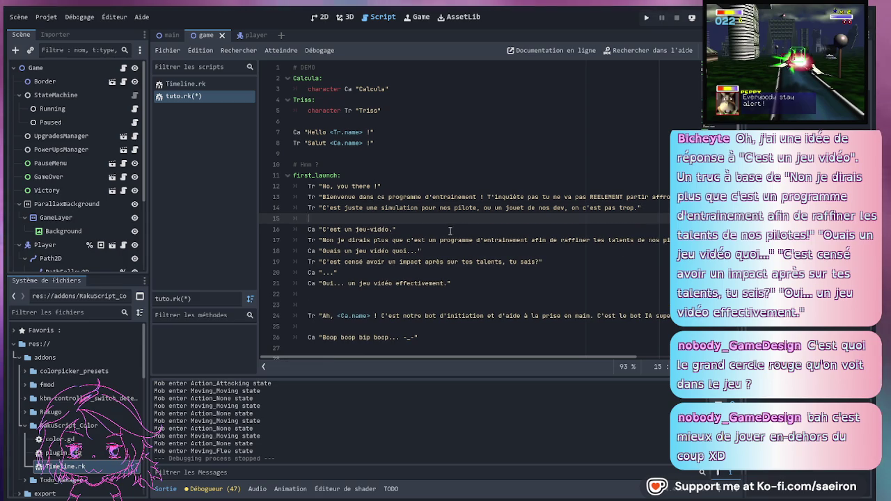
pyautogui.hscroll(4, 515, 264)
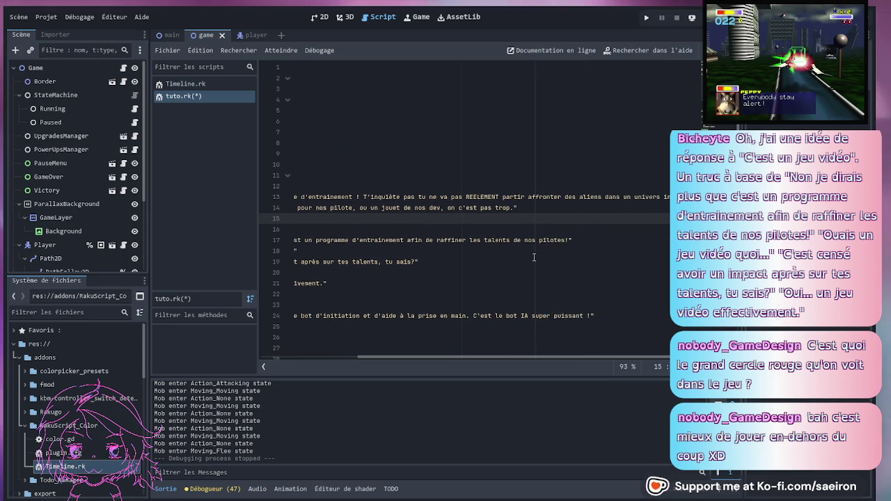
pyautogui.hscroll(-3, 527, 257)
pyautogui.hscroll(-2, 528, 256)
# - Add '?' after 'tu sais' and delete the extra blank line below Calcula's last reply
pyautogui.click(528, 255)
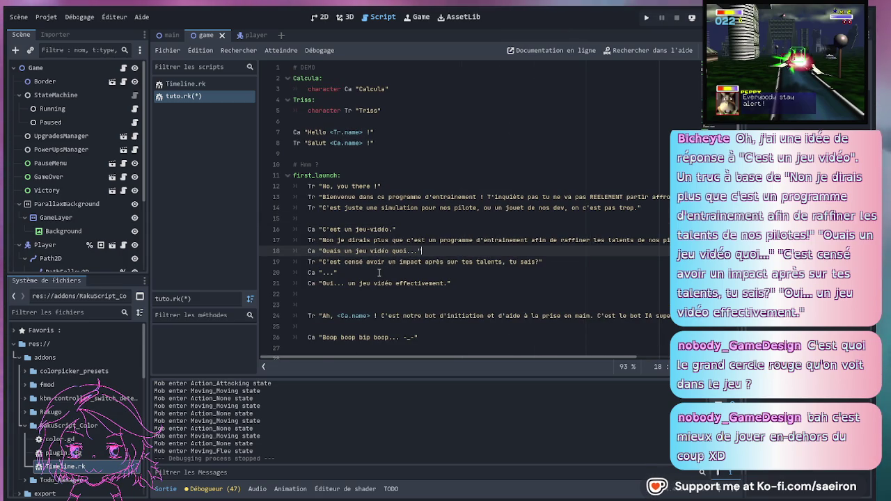
pyautogui.click(532, 261)
pyautogui.write('?')
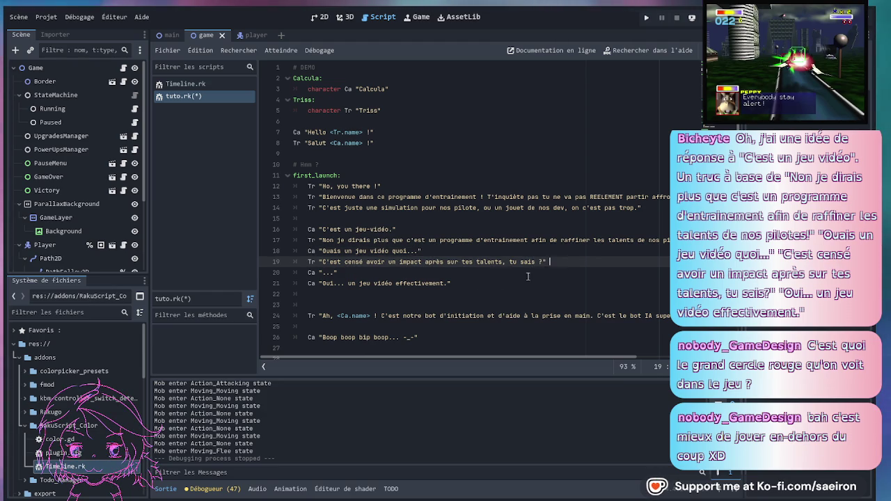
pyautogui.click(481, 285)
pyautogui.press('Delete')
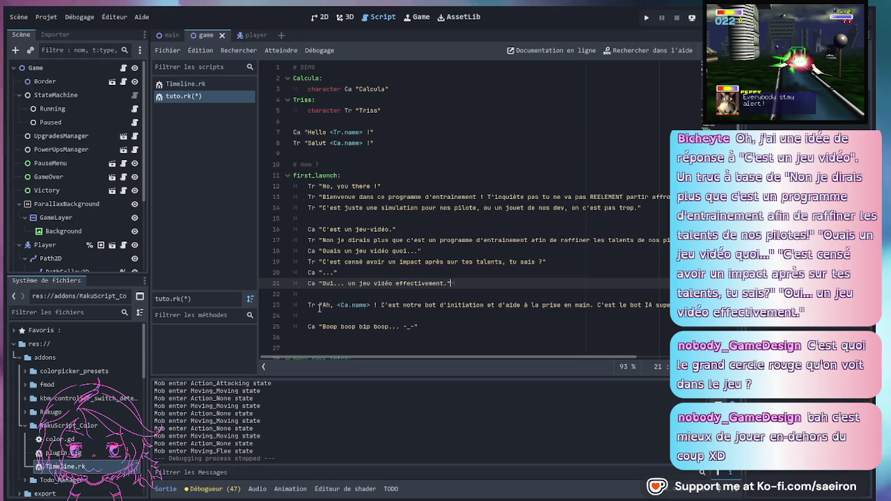
pyautogui.click(348, 306)
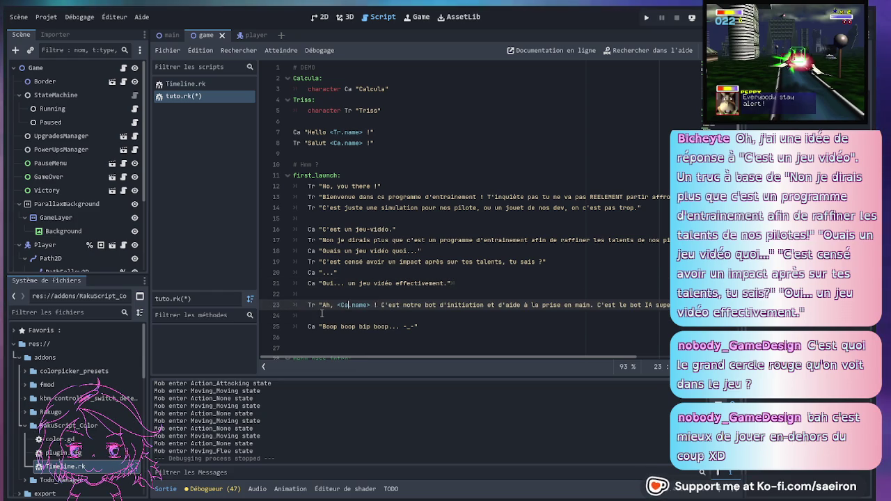
pyautogui.scroll(-1, 328, 299)
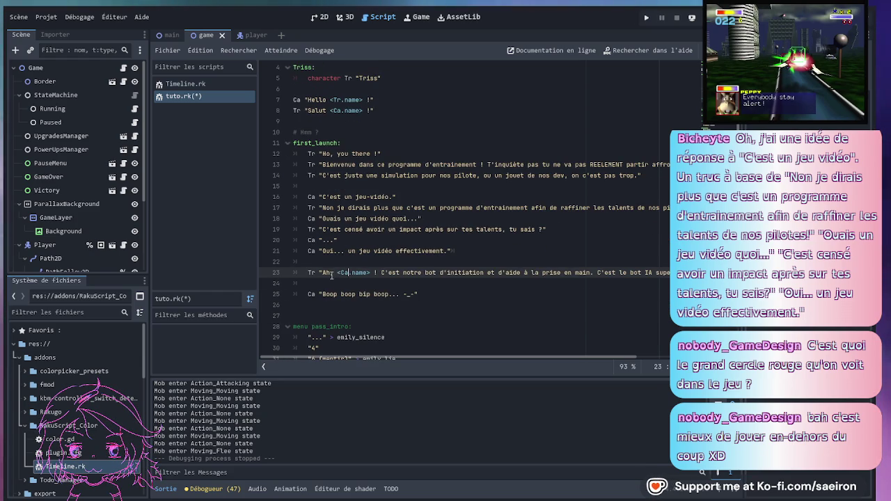
# - Insert ' je t'ai pas présenté' right after 'Ah' in Triss's line 23
pyautogui.click(333, 272)
pyautogui.write(',')
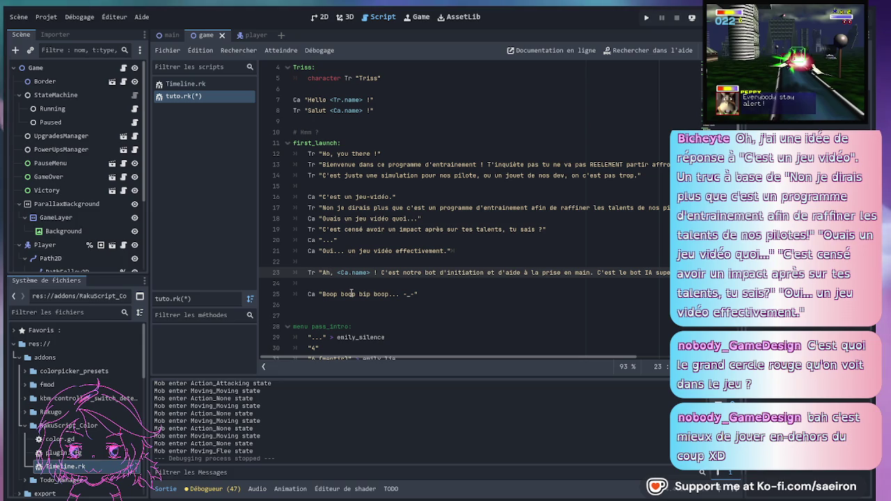
pyautogui.press('BackSpace')
pyautogui.write("je t'ai pas ")
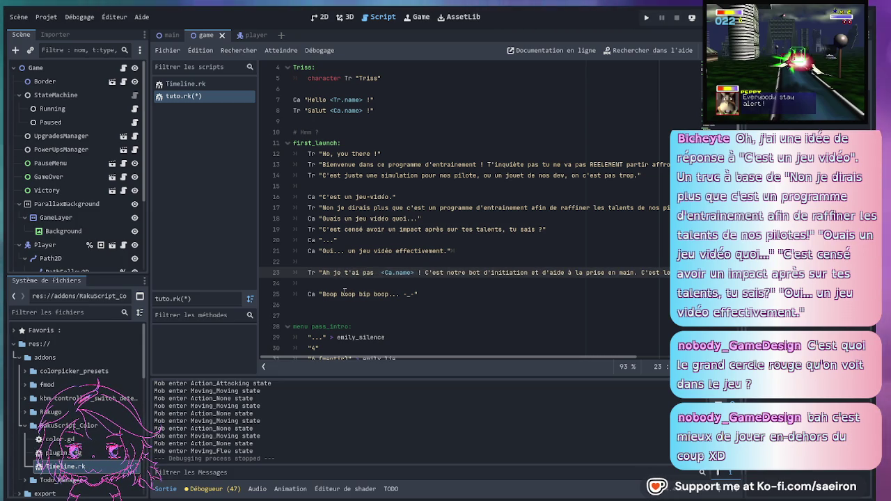
pyautogui.write('présenté')
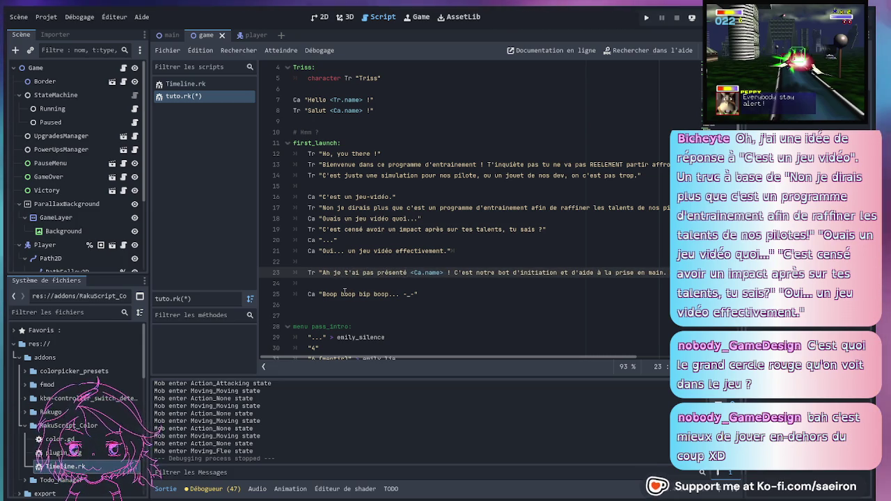
pyautogui.click(438, 283)
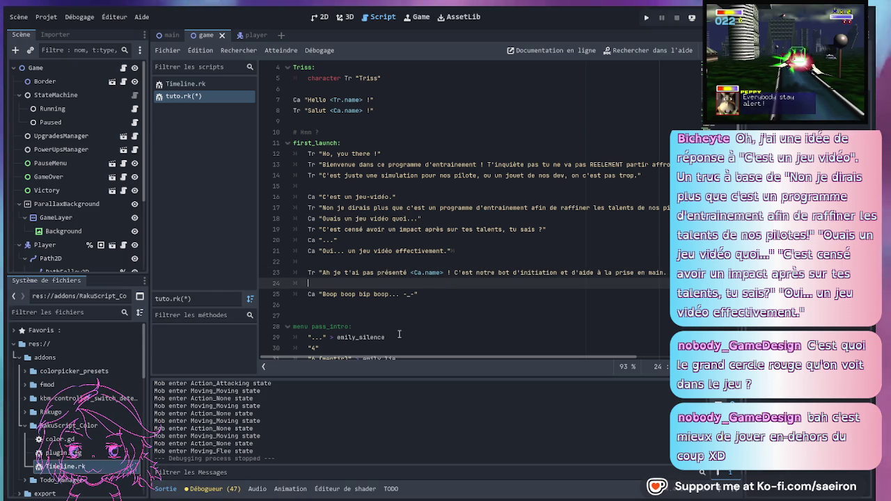
pyautogui.click(380, 153)
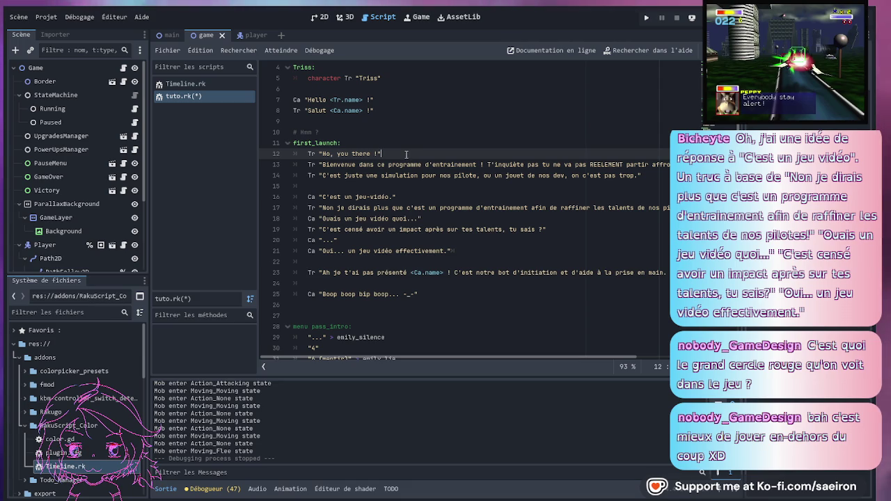
# - Type Tr "Moi c'est" under Triss's greeting on line 12, then take it back out
pyautogui.press('Return')
pyautogui.write('Tr "')
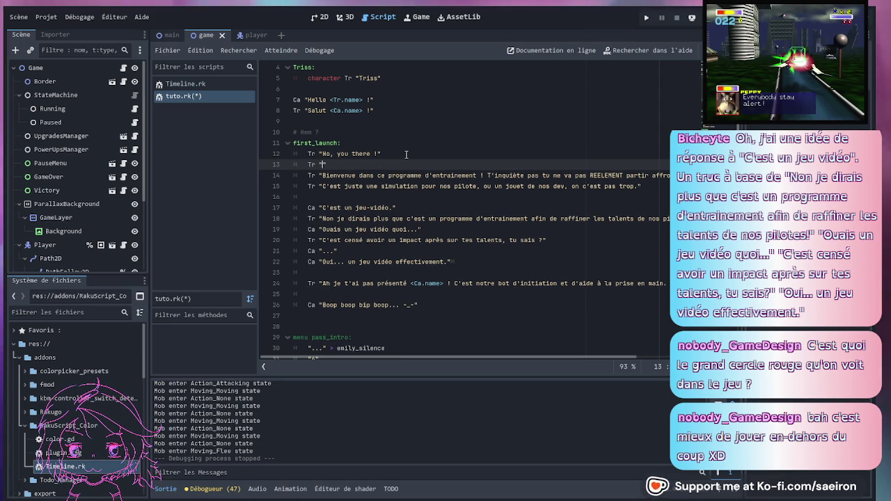
pyautogui.write("Moi c'est")
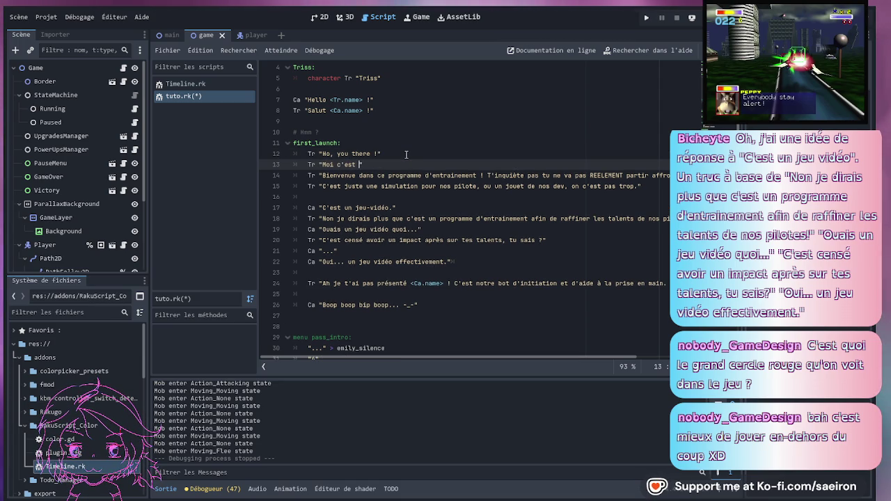
pyautogui.keyDown('shift'); pyautogui.click(411, 157); pyautogui.keyUp('shift')
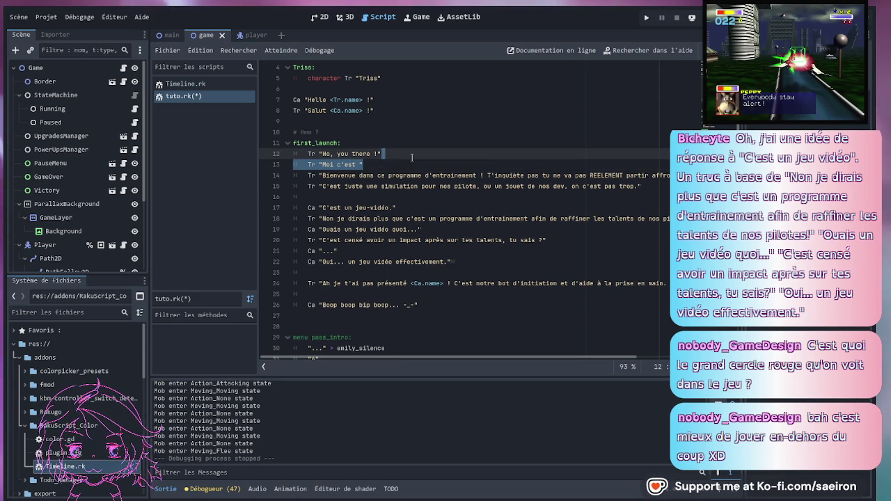
pyautogui.press('BackSpace')
pyautogui.click(440, 284)
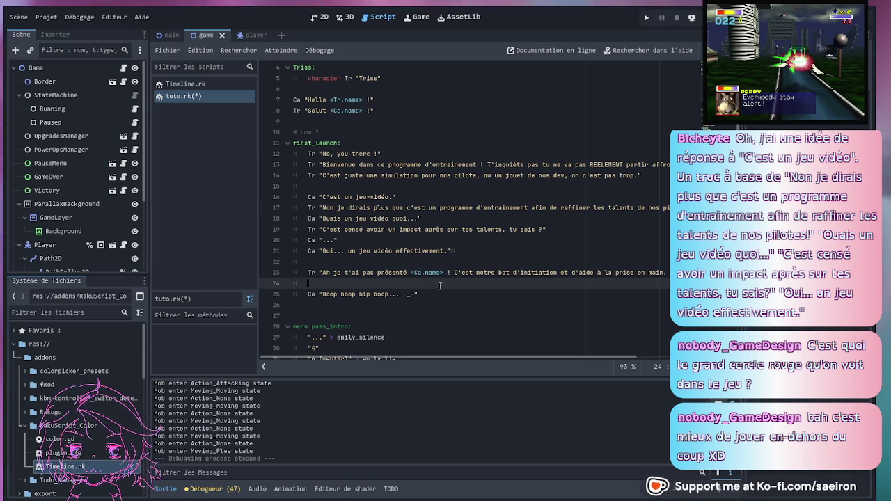
pyautogui.hscroll(3, 440, 286)
pyautogui.hscroll(-2, 439, 293)
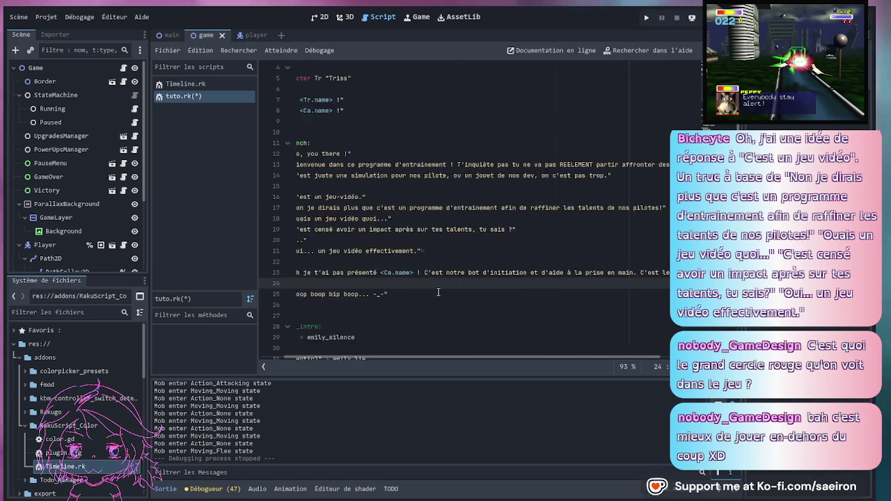
pyautogui.hscroll(-2, 435, 293)
# - Place the Moi c'est line below Calcula's Boop line and complete it with <Tr.name>
pyautogui.hotkey('ctrl', 'z')
pyautogui.hotkey('ctrl', 'z')
pyautogui.hotkey('ctrl', 'z')
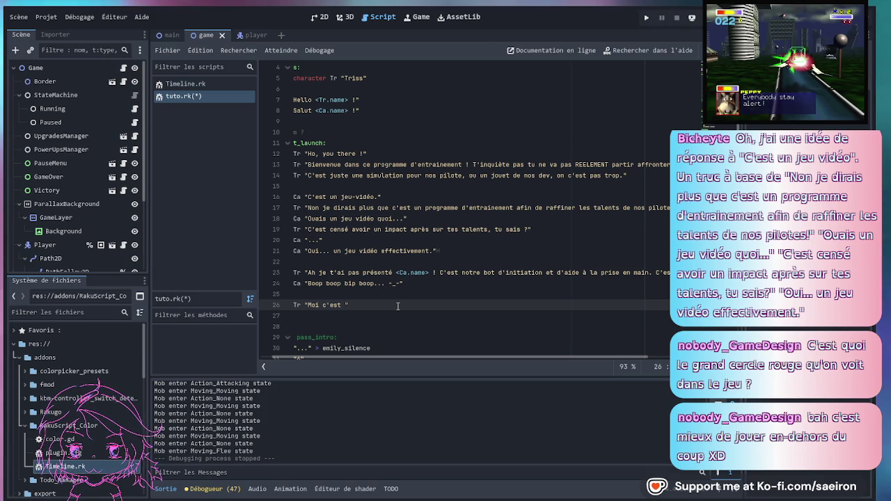
pyautogui.write('<Tr.')
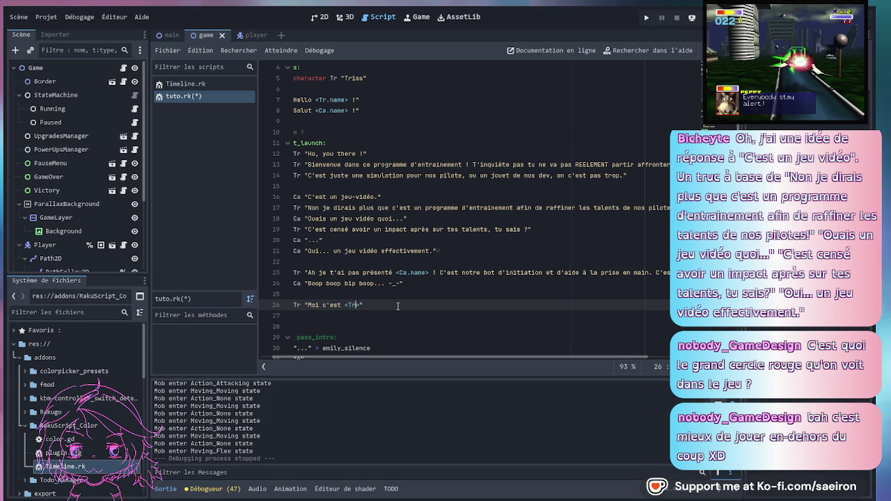
pyautogui.write('Name>')
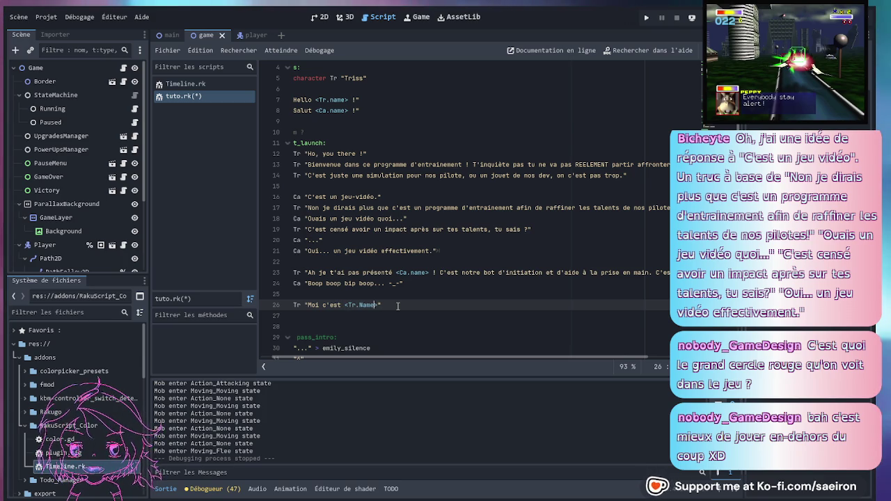
pyautogui.write('>')
pyautogui.press('Left')
pyautogui.press('Left')
pyautogui.press('Left')
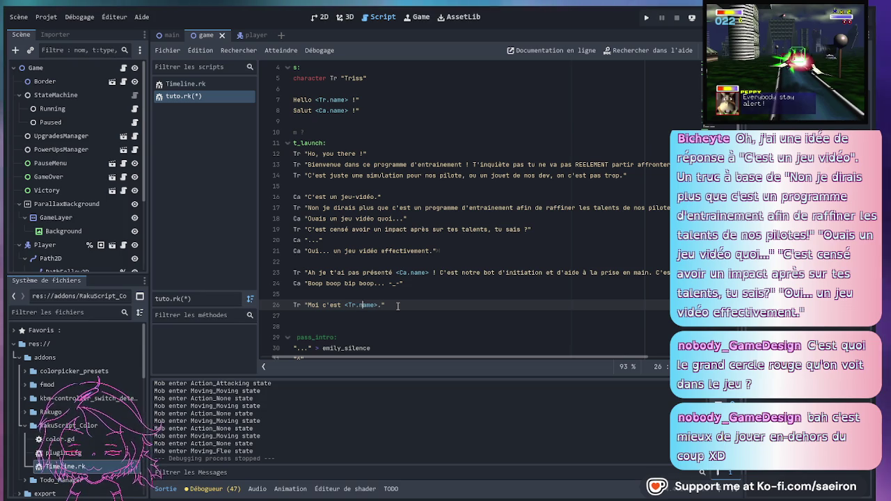
pyautogui.hscroll(-1, 387, 299)
pyautogui.scroll(-2, 386, 268)
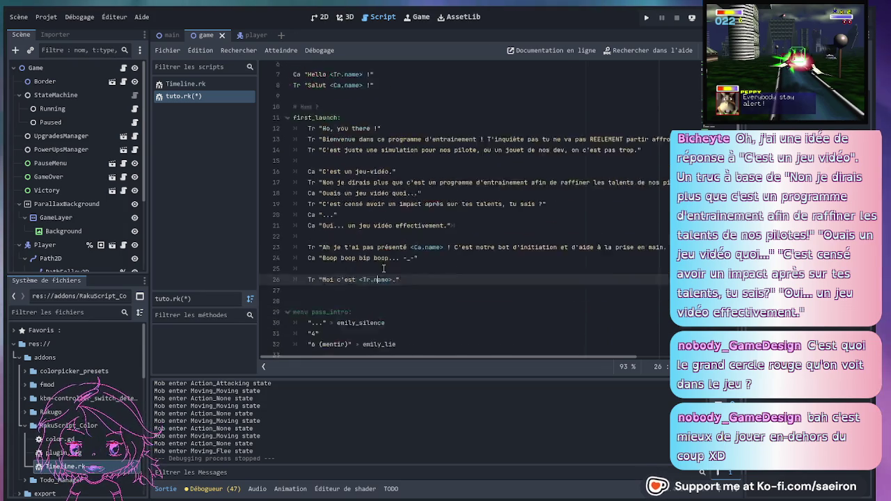
pyautogui.moveTo(255, 270); pyautogui.dragTo(231, 271)
pyautogui.scroll(2, 398, 283)
pyautogui.click(392, 294)
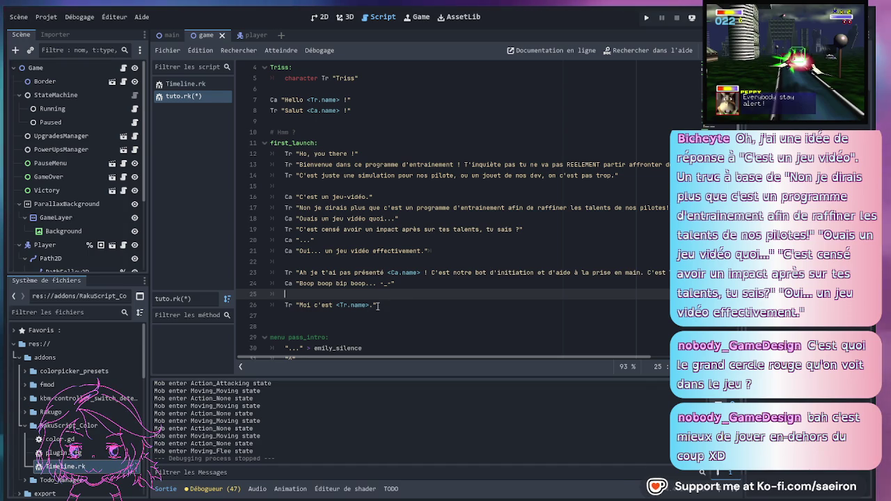
# - Delete blank line 25 so 'Moi c'est <Tr.name> !' directly follows the Boop line
pyautogui.click(404, 304)
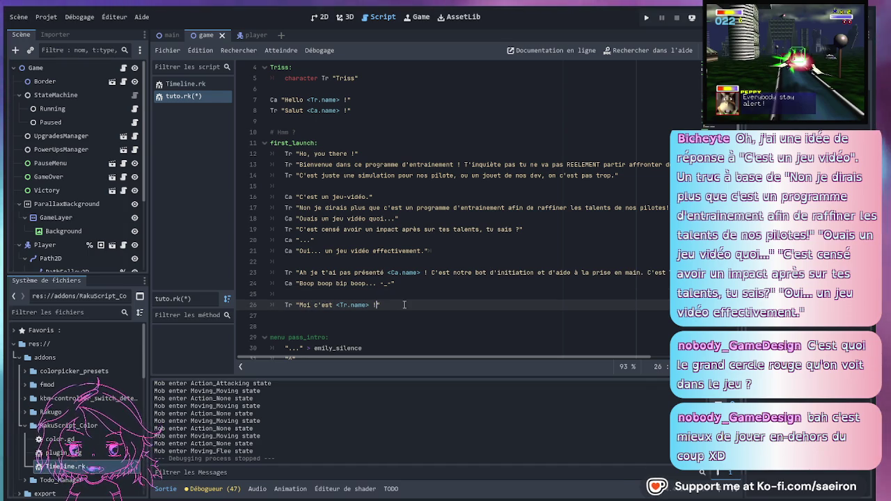
pyautogui.click(434, 272)
pyautogui.click(365, 294)
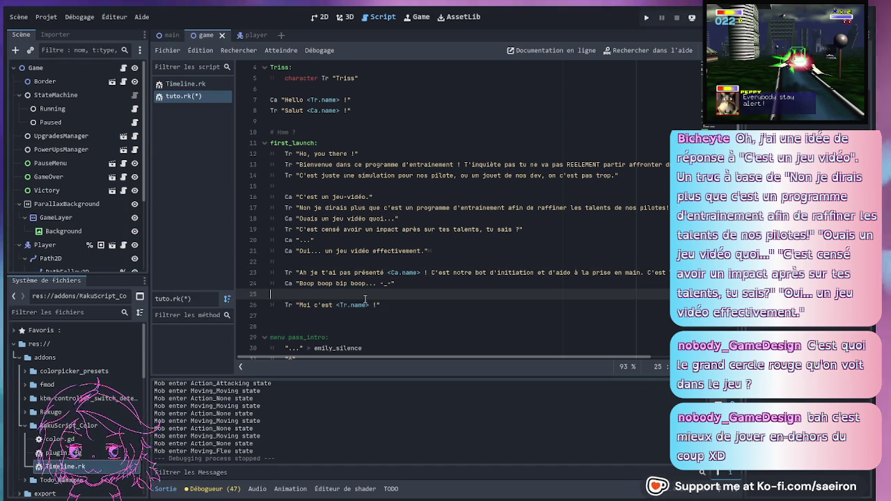
pyautogui.press('BackSpace')
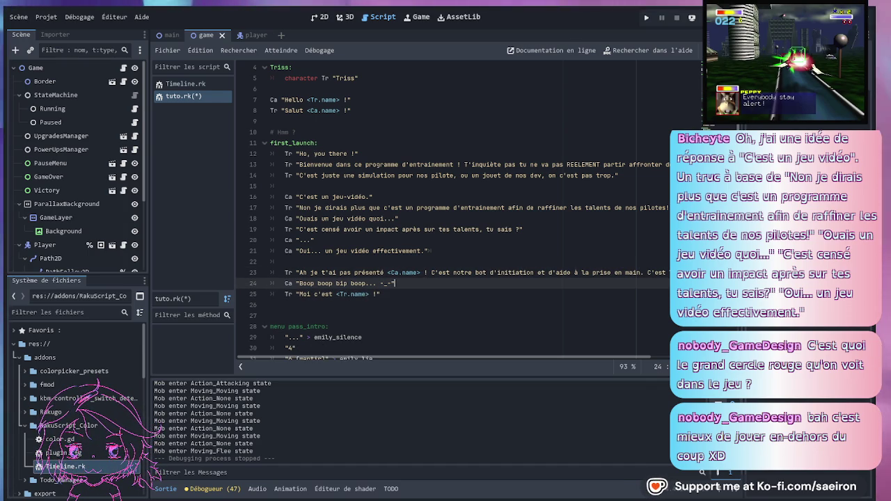
# - Scroll horizontally to review the long Bienvenue line 13
pyautogui.click(384, 240)
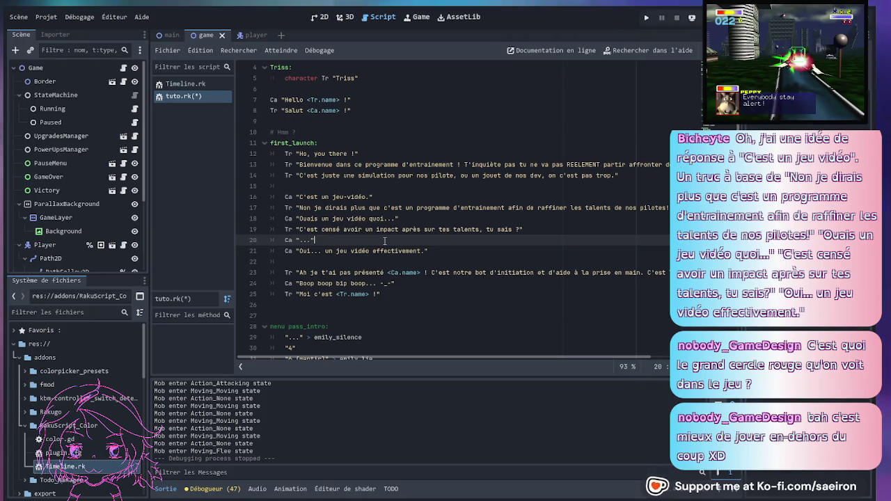
pyautogui.hscroll(3, 438, 218)
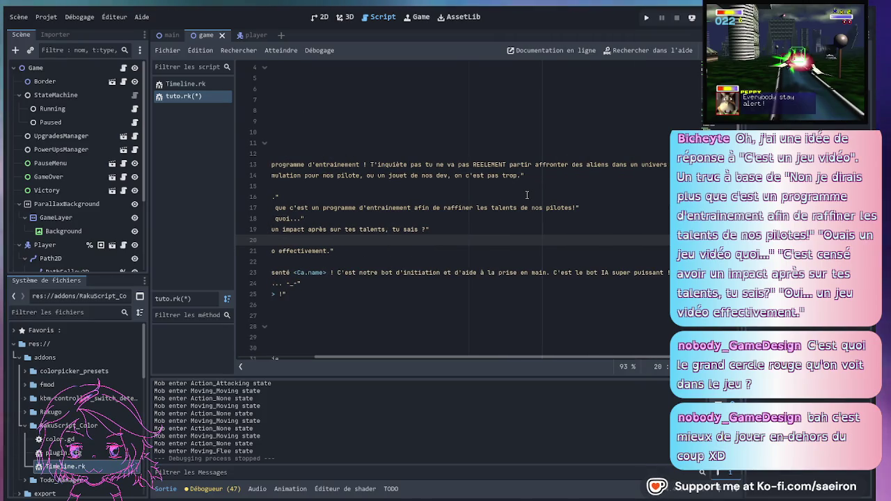
pyautogui.hscroll(1, 527, 195)
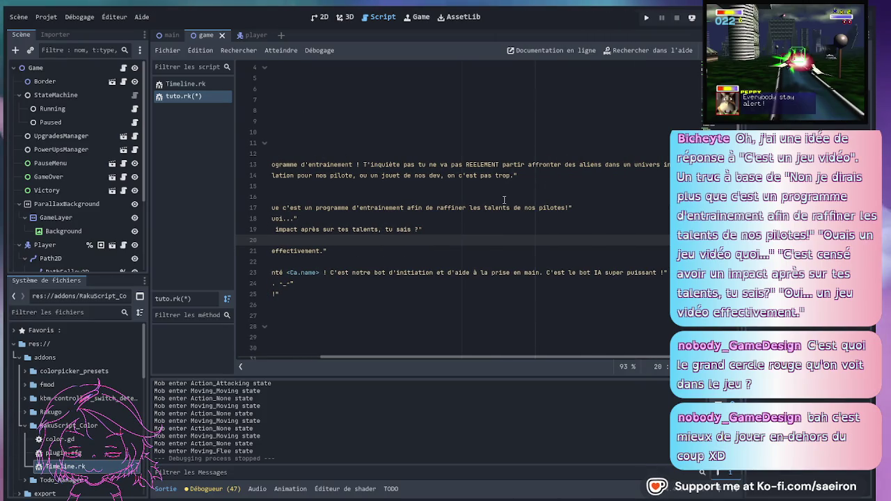
pyautogui.click(660, 165)
pyautogui.hscroll(-1, 670, 168)
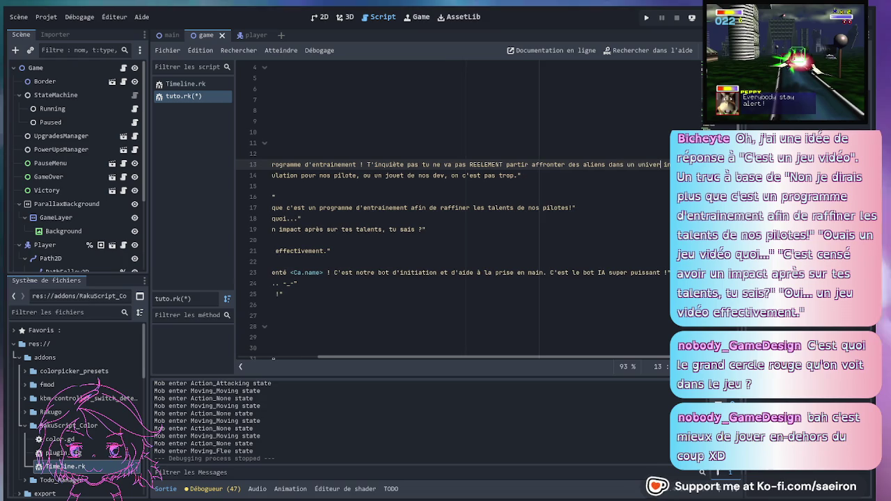
pyautogui.hscroll(-2, 670, 168)
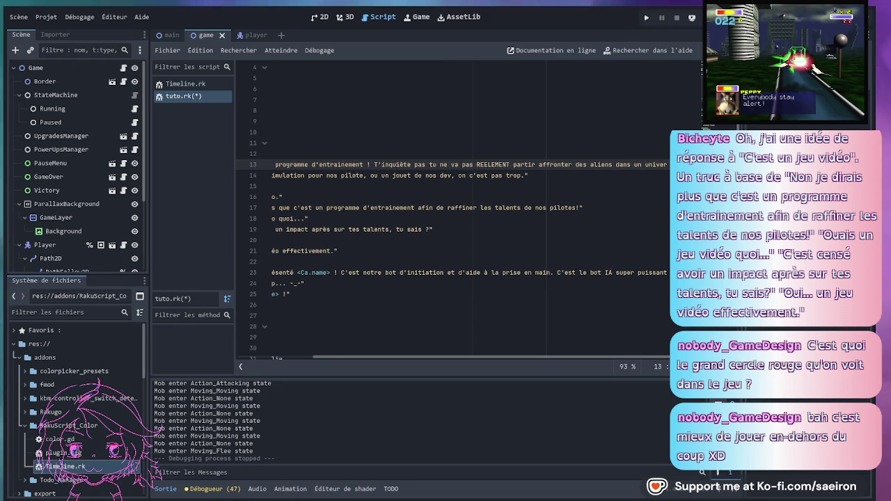
pyautogui.hscroll(-5, 585, 184)
# - Pluralise 'pilote' to 'pilotes' and change 'c'est' to 'sait' on line 14
pyautogui.click(537, 197)
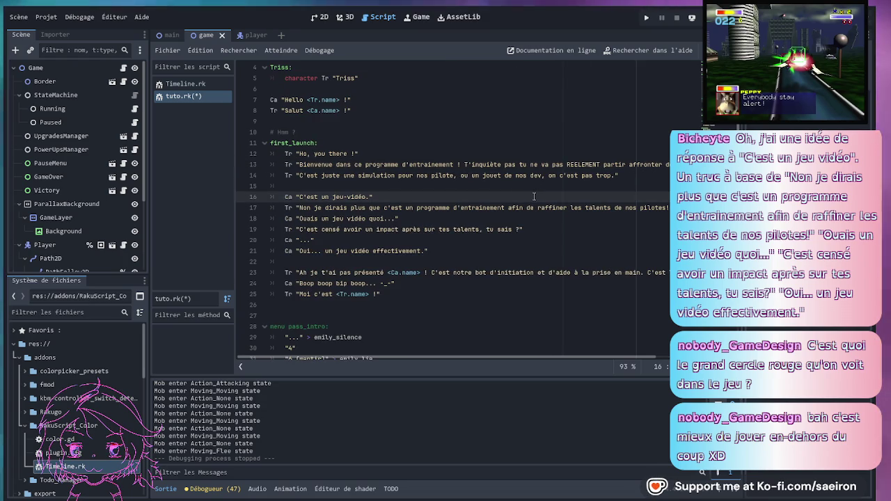
pyautogui.click(478, 180)
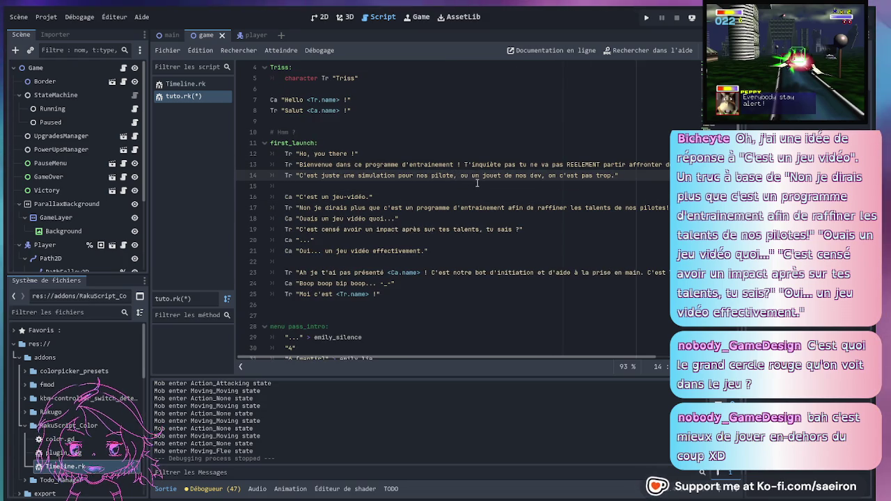
pyautogui.write('s')
pyautogui.click(500, 198)
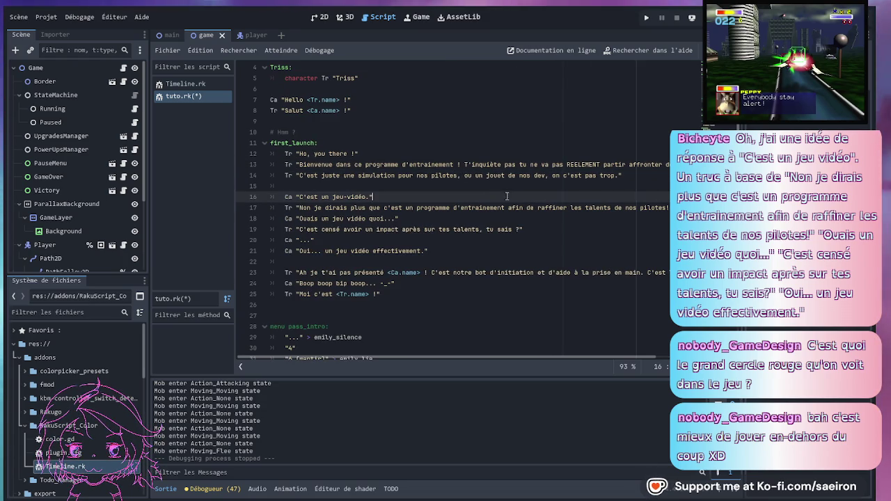
pyautogui.click(580, 178)
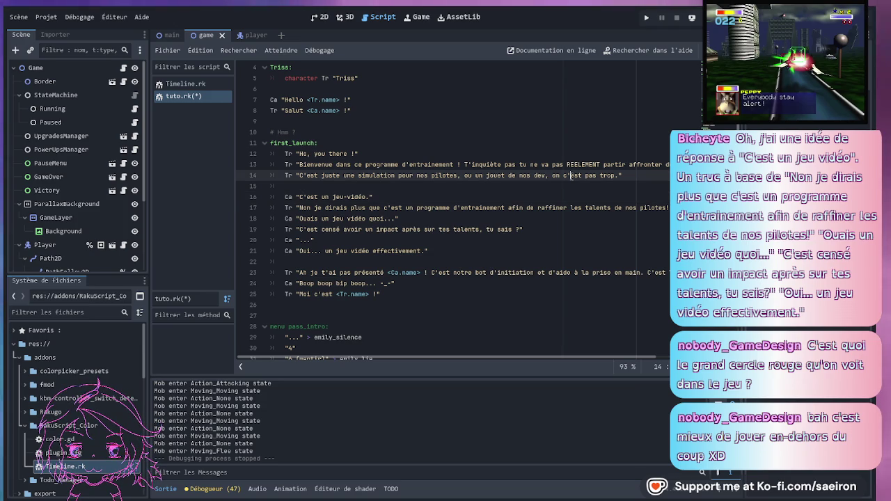
pyautogui.press('BackSpace')
pyautogui.press('BackSpace')
pyautogui.press('BackSpace')
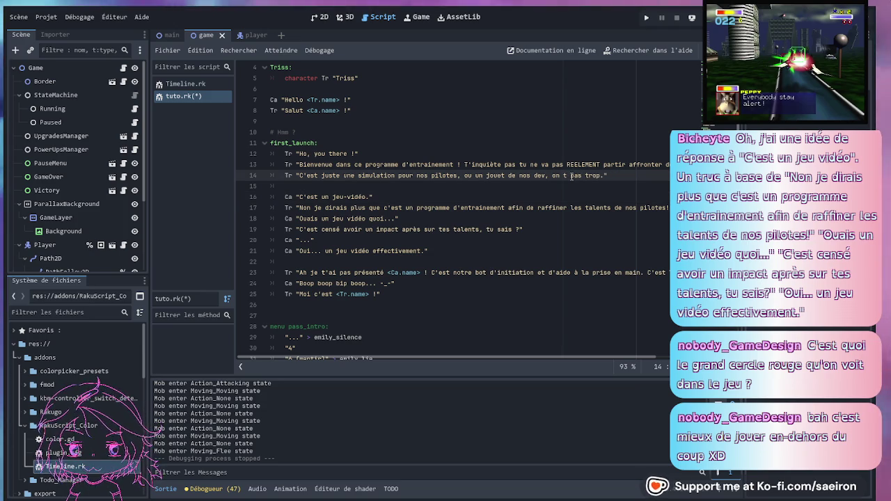
pyautogui.write('sait')
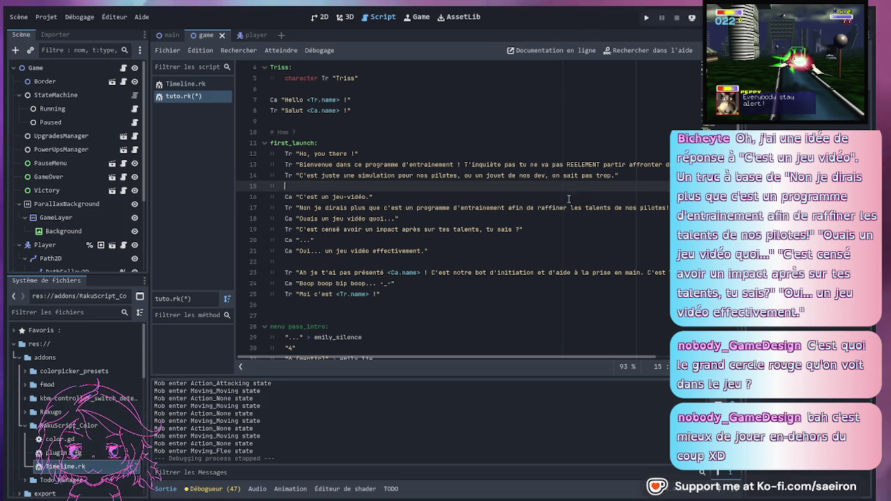
# - Insert ' au-faite,' after 'Ah' at the start of Triss's line 23
pyautogui.click(379, 197)
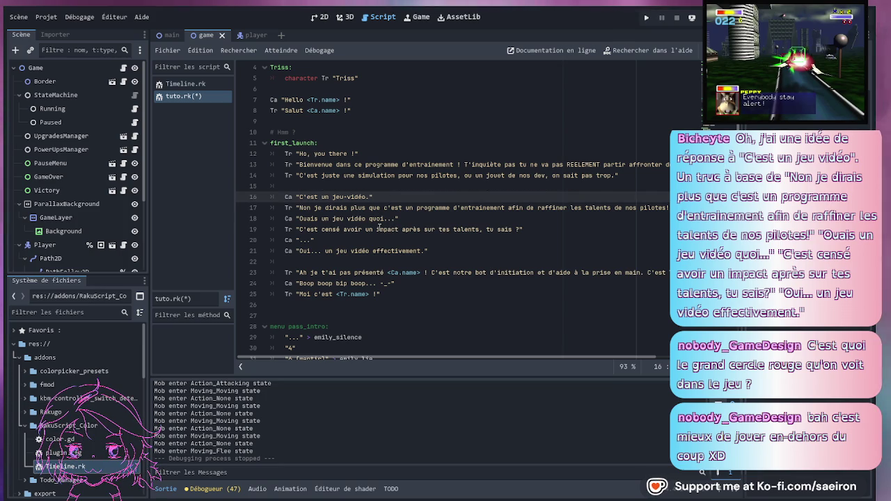
pyautogui.click(323, 209)
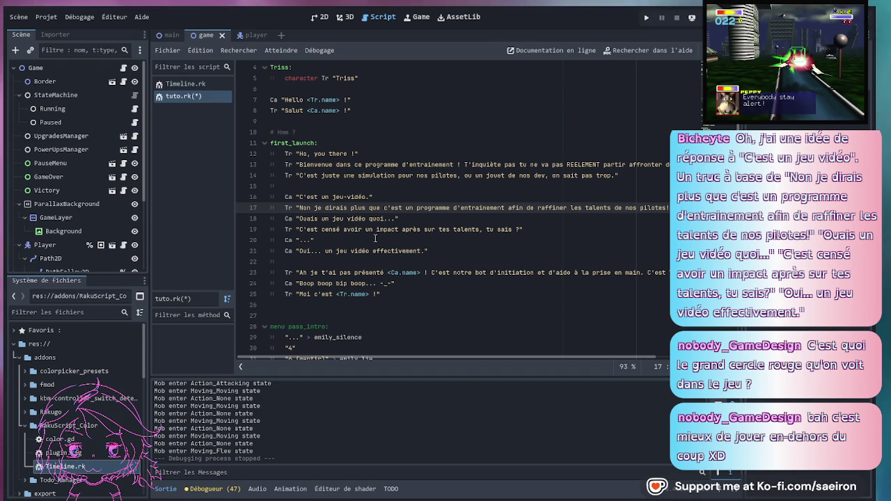
pyautogui.click(375, 238)
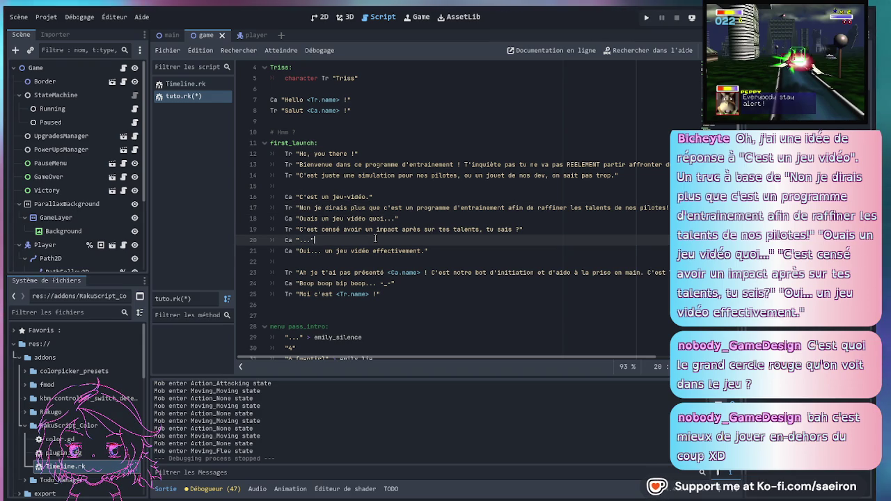
pyautogui.scroll(-1, 332, 278)
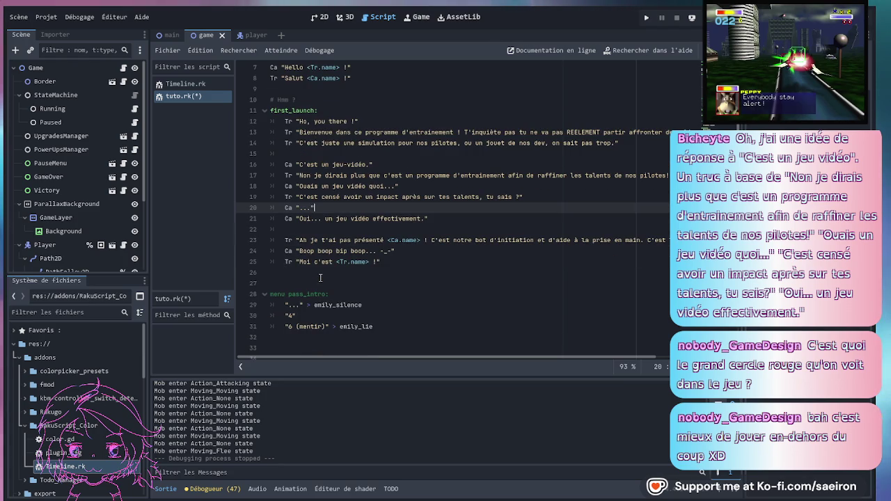
pyautogui.click(441, 221)
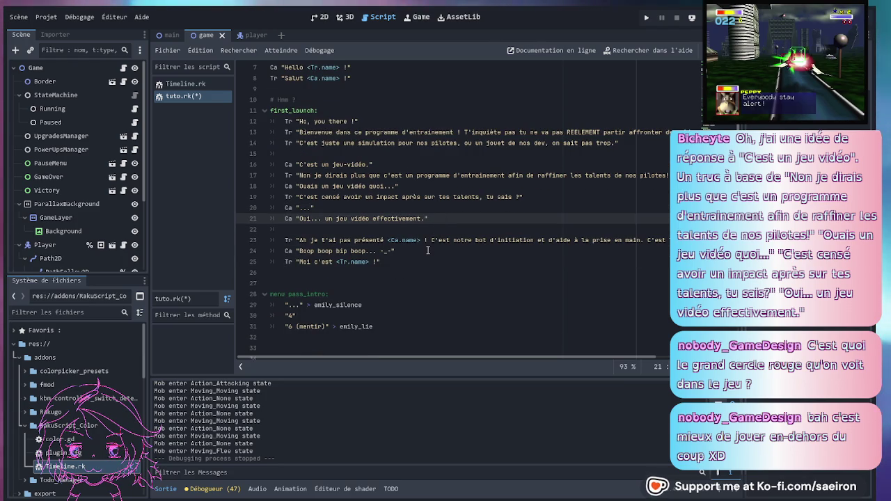
pyautogui.press('Down')
pyautogui.press('Down')
pyautogui.press('Down')
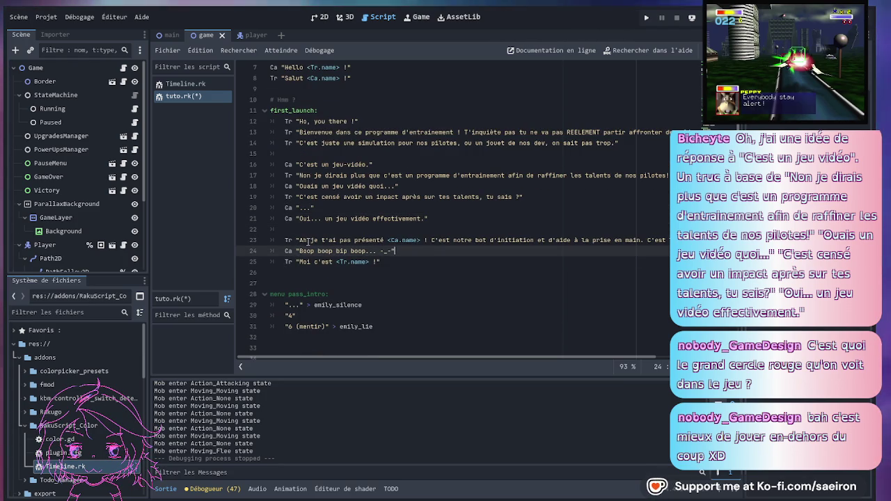
pyautogui.click(309, 242)
pyautogui.write('au f')
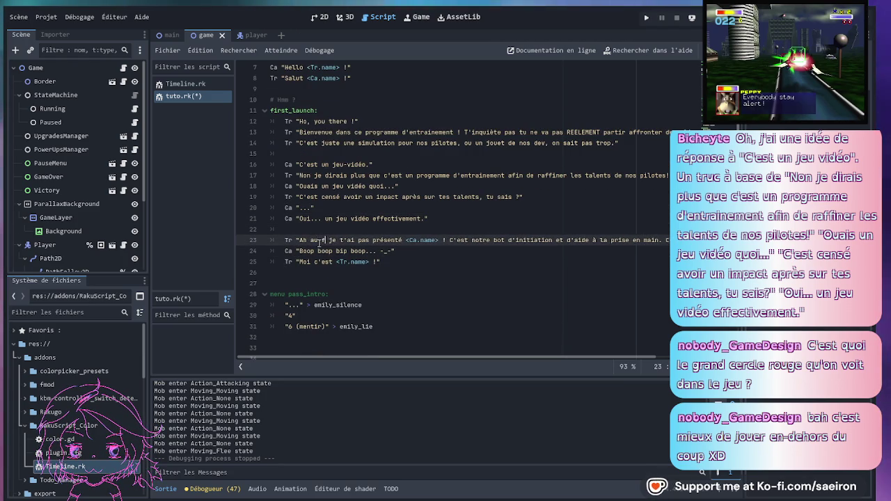
pyautogui.write('aite,')
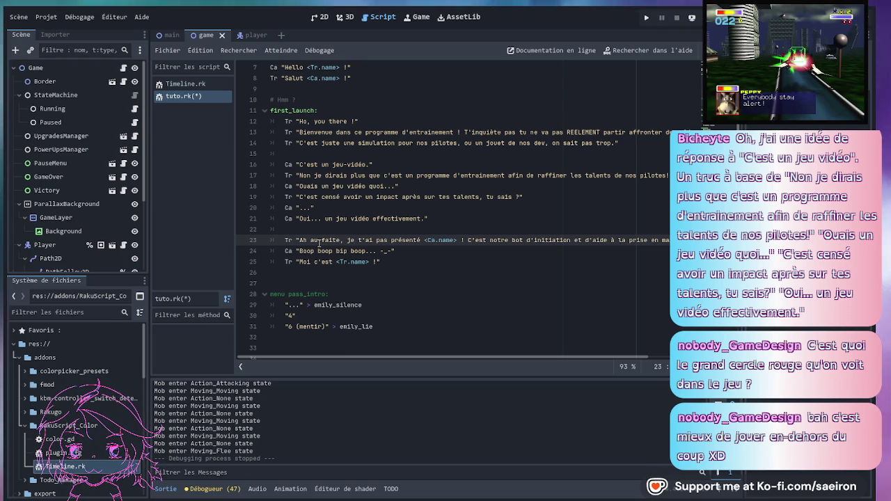
pyautogui.click(484, 273)
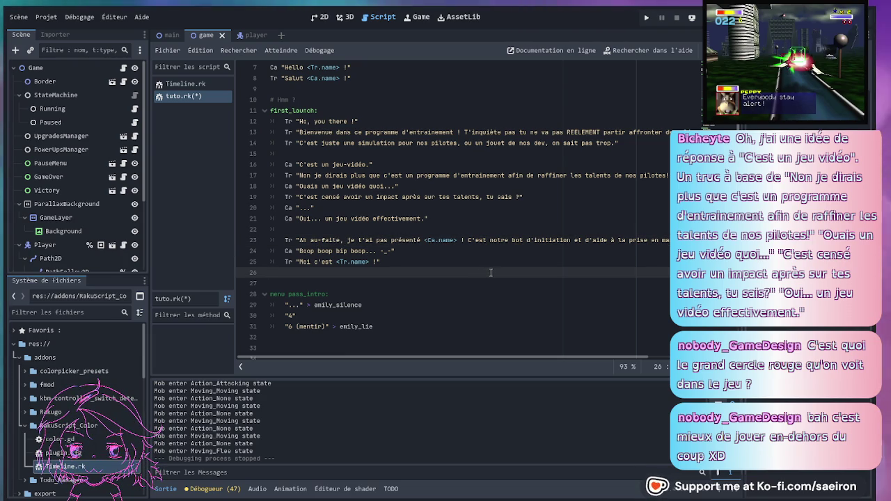
pyautogui.hscroll(3, 592, 262)
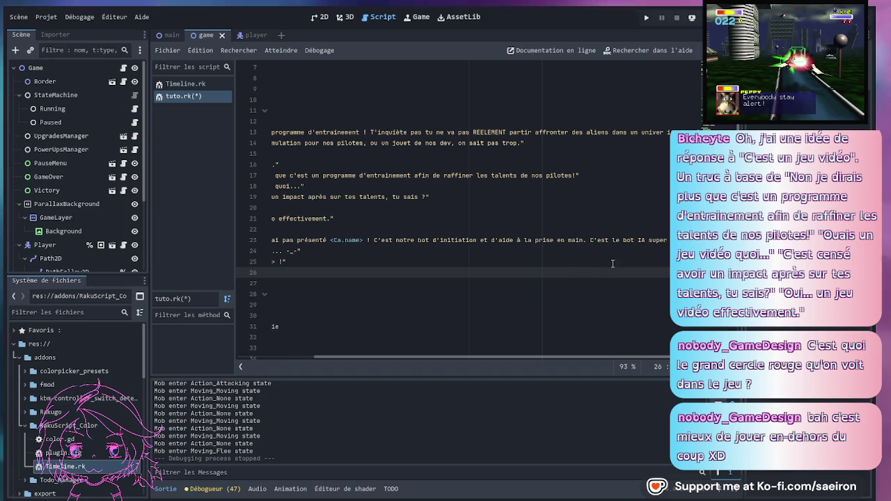
pyautogui.click(645, 240)
pyautogui.write('M')
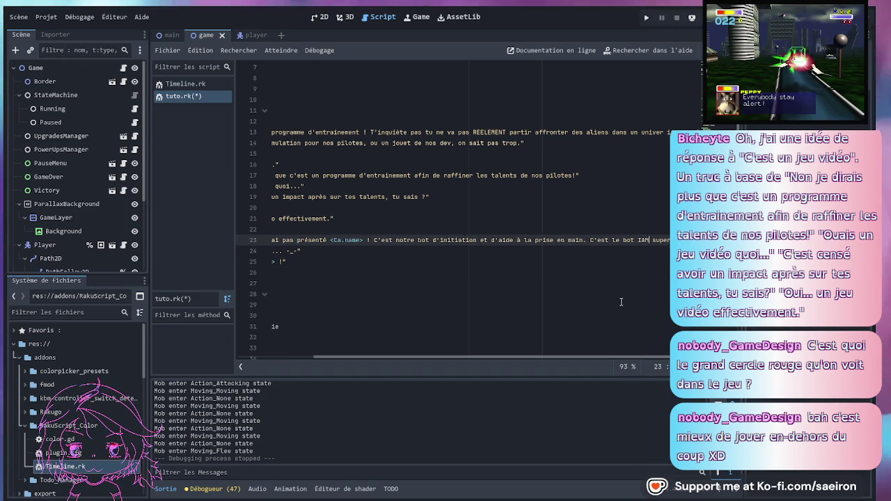
pyautogui.hscroll(1, 619, 301)
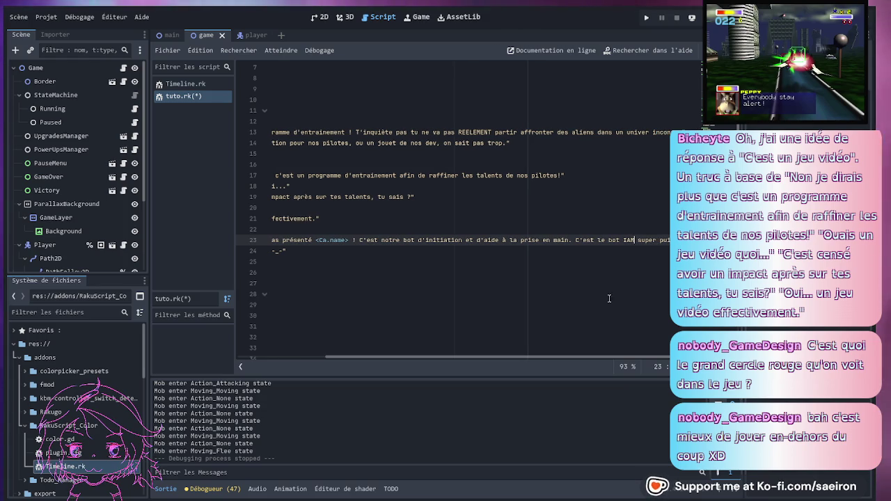
pyautogui.hscroll(-5, 616, 300)
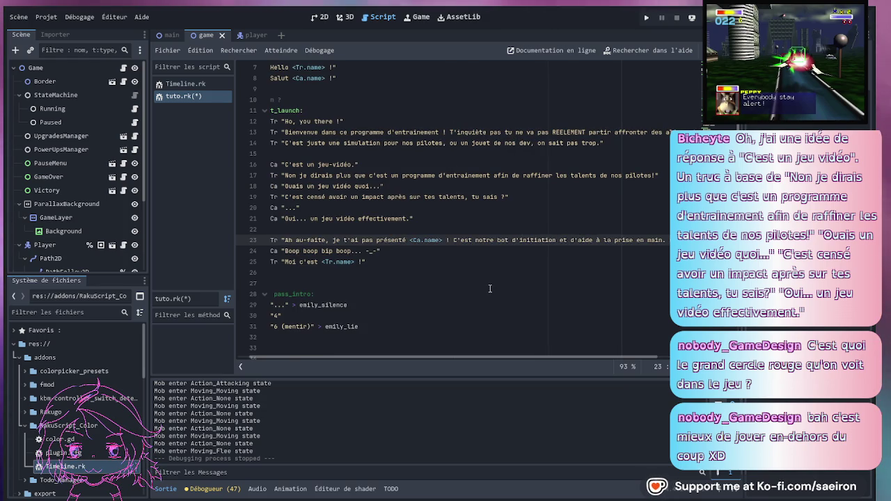
pyautogui.click(507, 275)
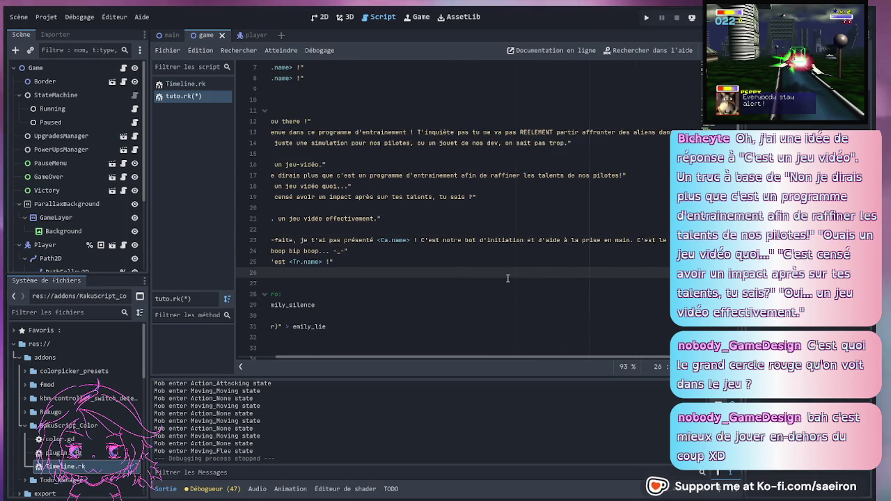
pyautogui.hscroll(5, 488, 265)
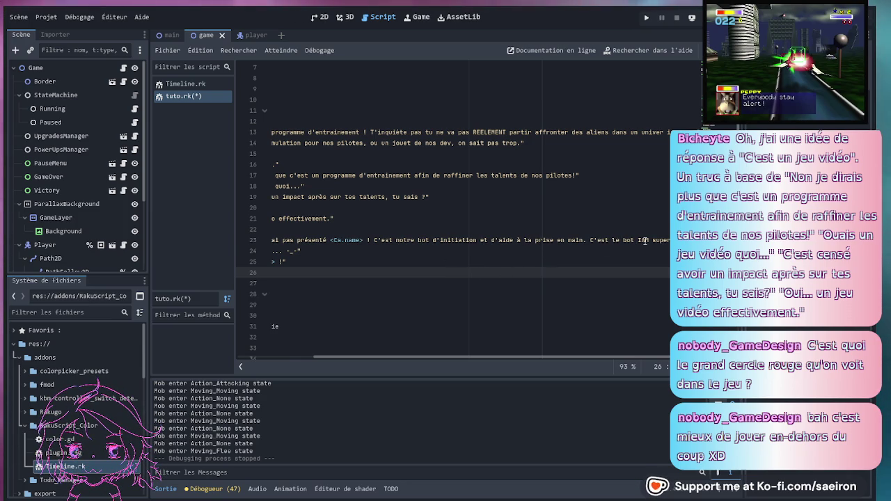
pyautogui.click(646, 240)
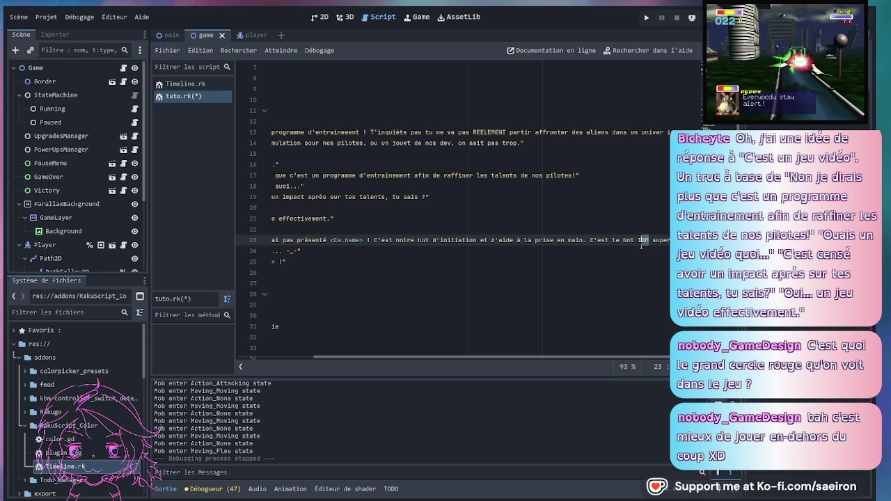
pyautogui.click(638, 240)
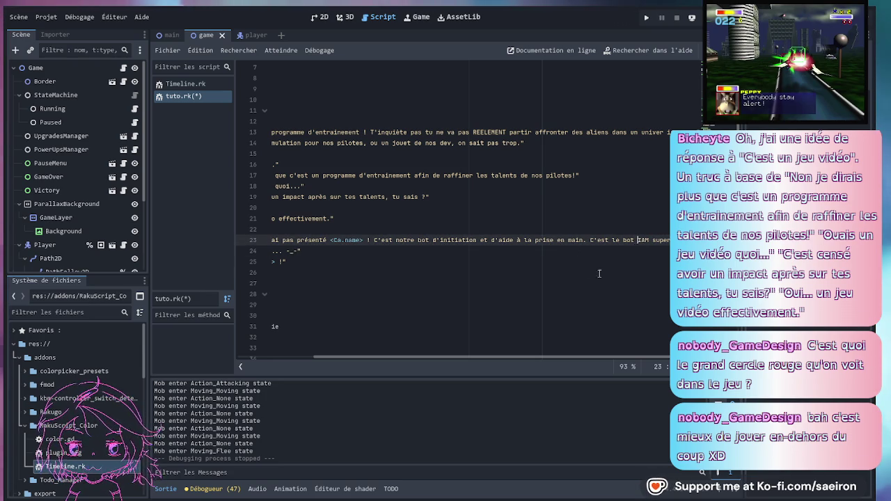
pyautogui.click(595, 252)
pyautogui.scroll(-1, 561, 249)
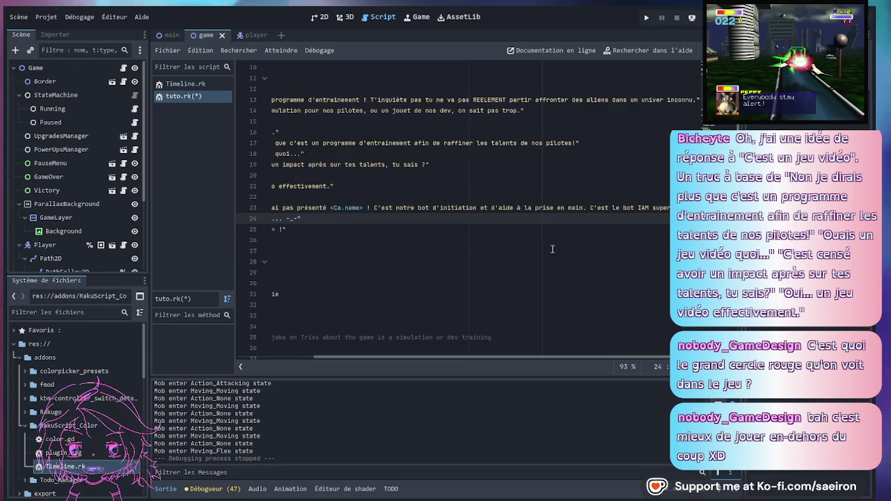
pyautogui.press('Down')
pyautogui.scroll(1, 534, 245)
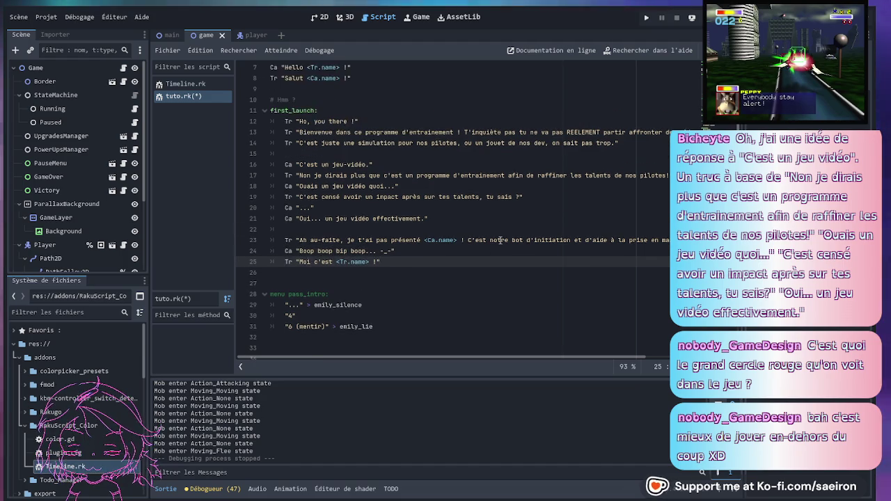
pyautogui.hscroll(3, 515, 246)
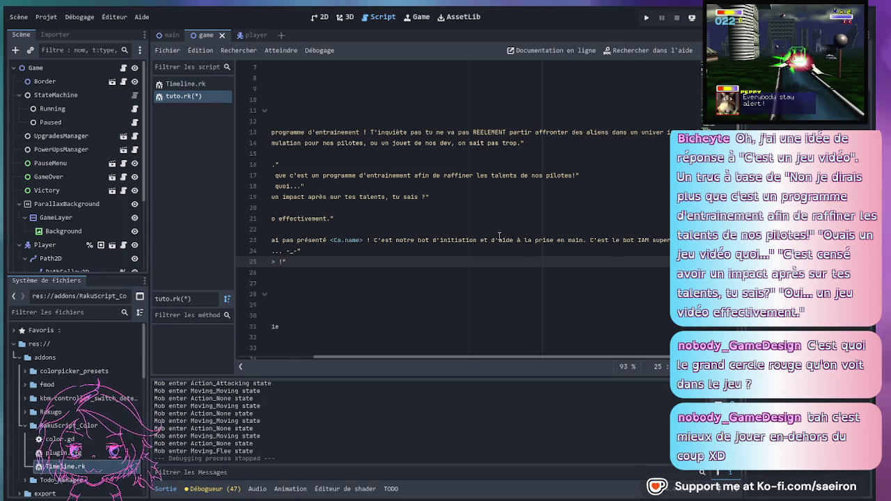
pyautogui.click(491, 251)
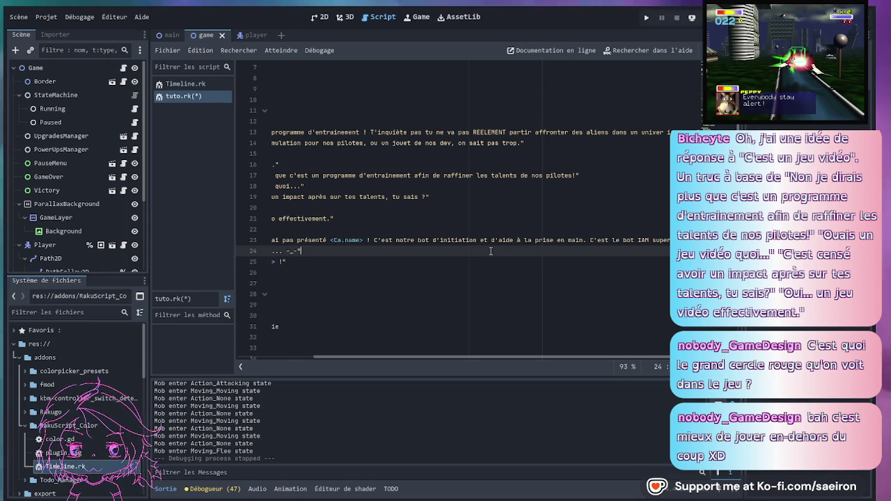
pyautogui.click(542, 240)
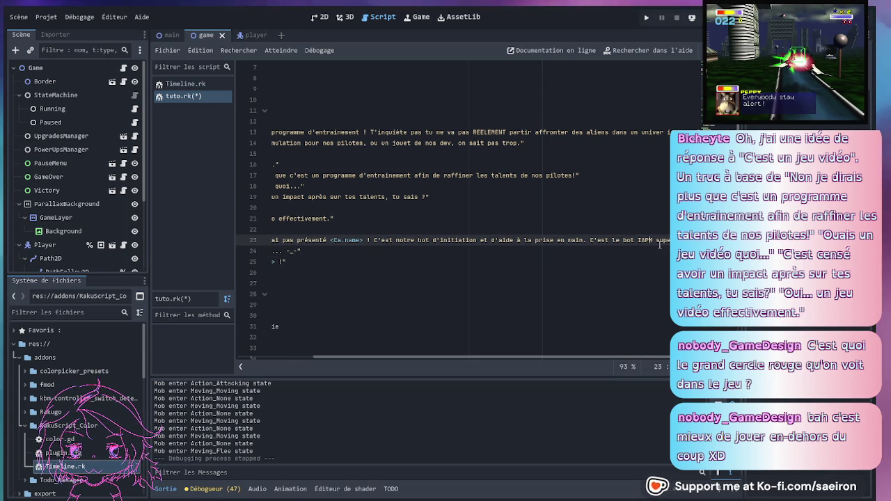
pyautogui.click(617, 255)
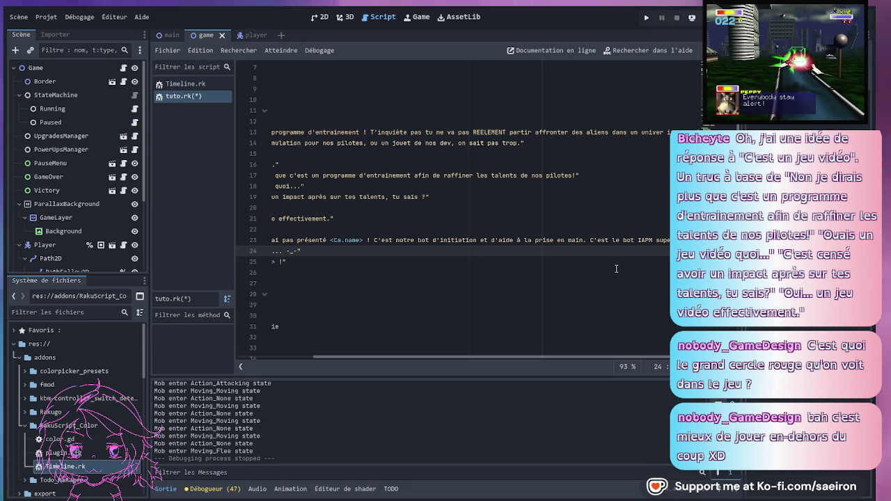
pyautogui.click(656, 243)
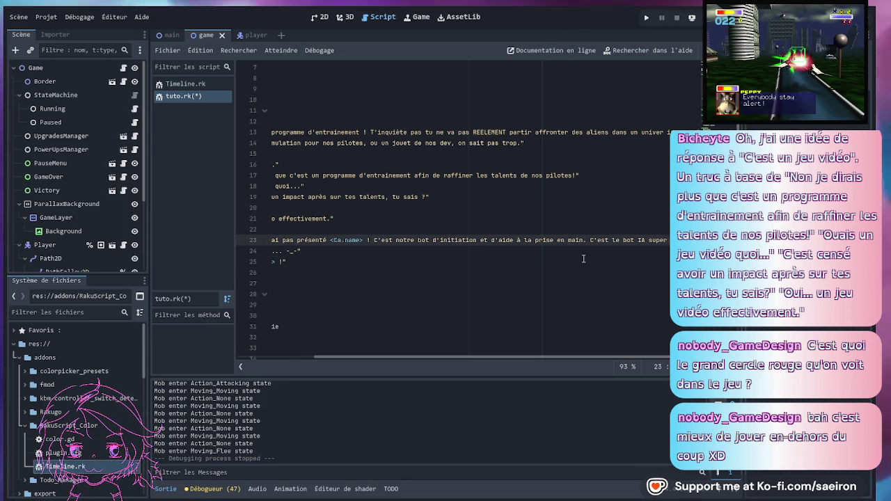
pyautogui.hscroll(-3, 592, 259)
pyautogui.click(426, 264)
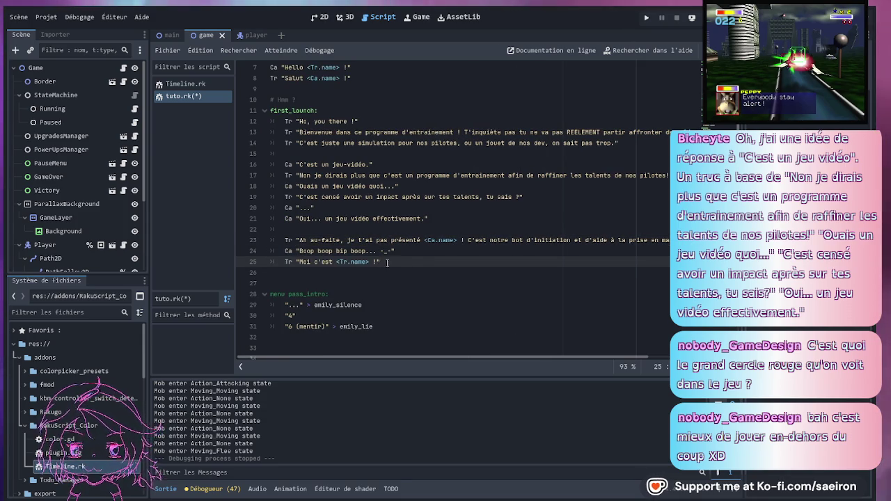
# - Review the first_launch dialogue from empty line 26 up to the label on line 11
pyautogui.click(330, 271)
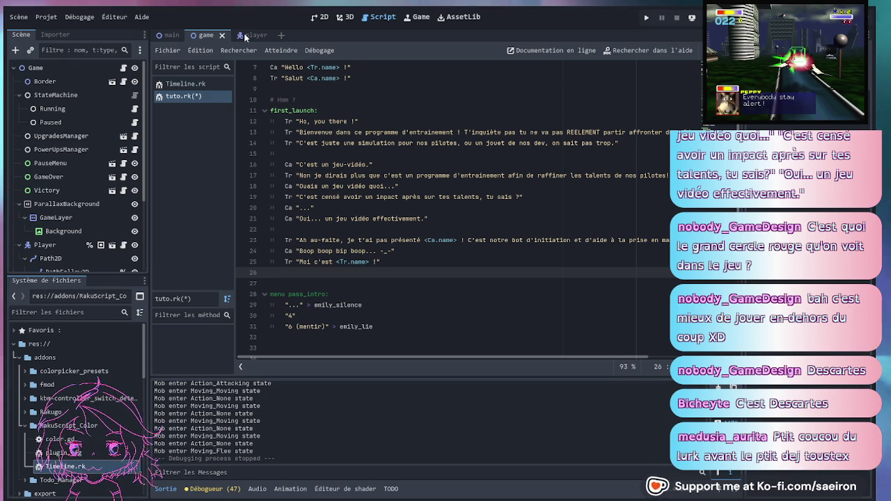
pyautogui.click(335, 112)
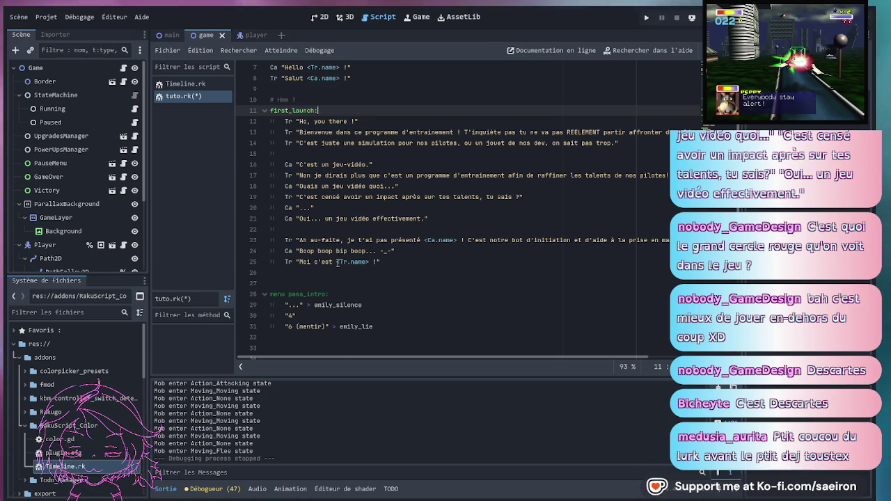
pyautogui.scroll(-1, 338, 263)
pyautogui.scroll(-3, 337, 263)
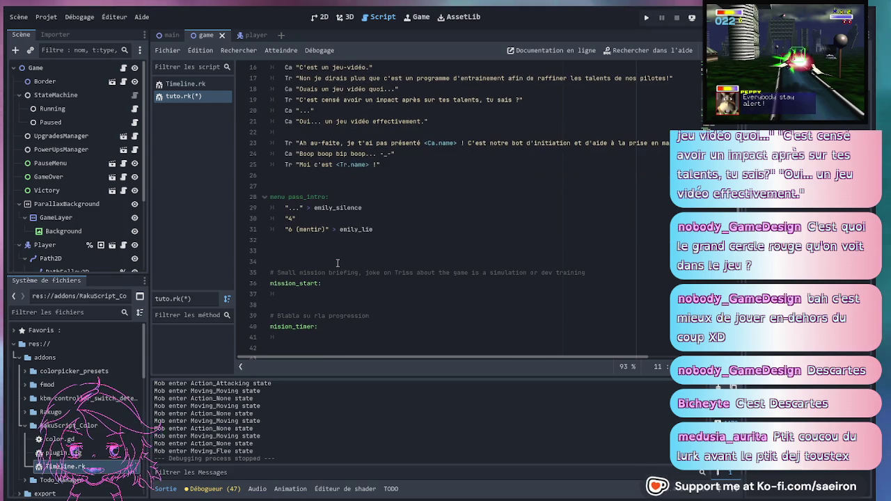
pyautogui.click(317, 294)
pyautogui.press('Up')
pyautogui.press('Up')
pyautogui.press('Up')
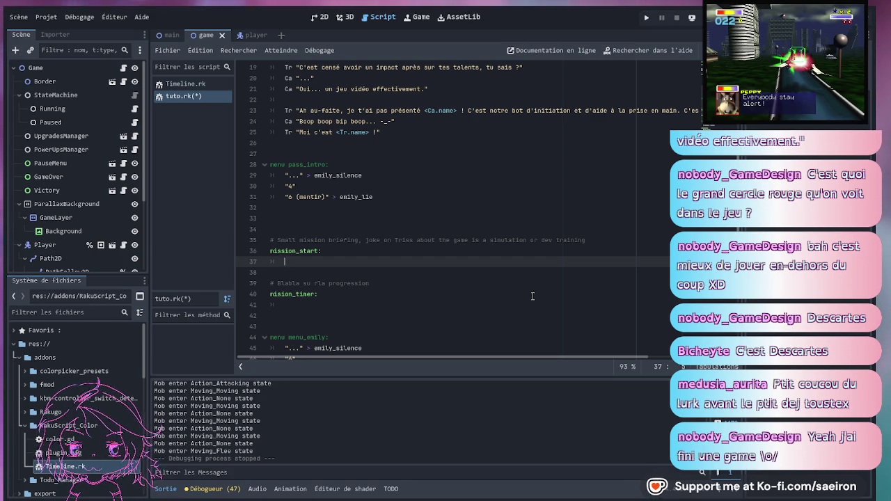
# - Correct 'su rla' to 'sur la' in the mission_timer progression comment
pyautogui.press('Down')
pyautogui.press('Down')
pyautogui.press('Down')
pyautogui.press('Up')
pyautogui.press('Up')
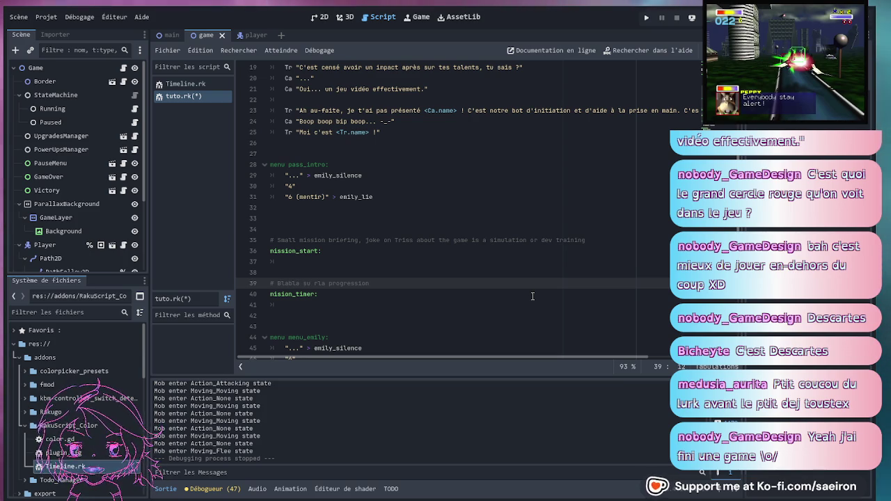
pyautogui.press('Right')
pyautogui.press('Down')
pyautogui.press('Down')
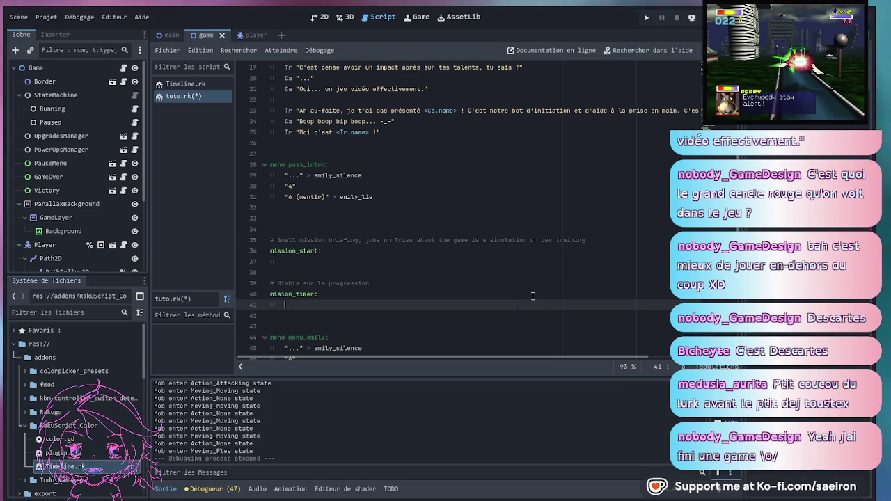
pyautogui.press('Down')
pyautogui.press('Down')
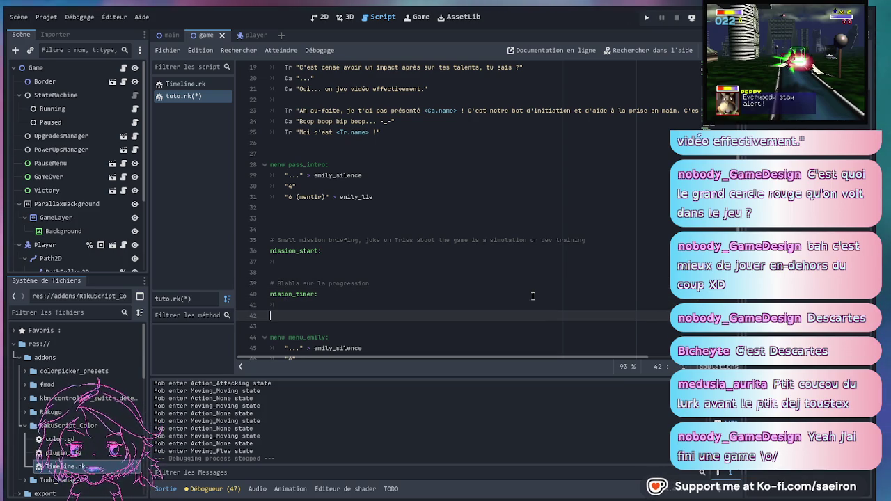
pyautogui.press('Up')
pyautogui.press('Up')
pyautogui.press('Down')
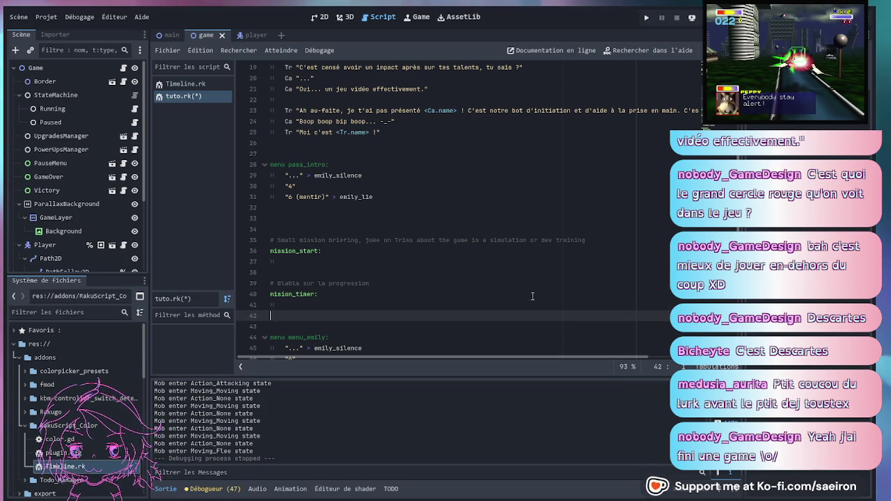
pyautogui.press('Down')
pyautogui.press('Down')
# - Add a 'boss_fight' label with spacing above menu_emily and start its indented body
pyautogui.press('Up')
pyautogui.press('Return')
pyautogui.press('Return')
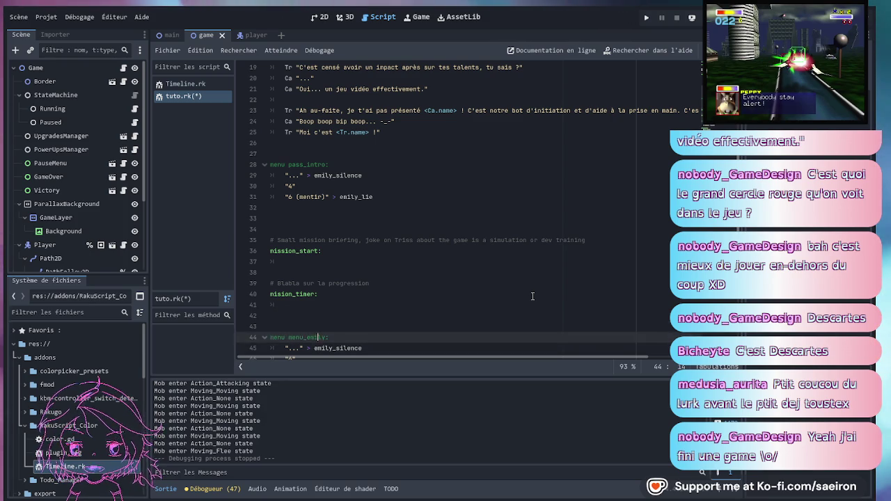
pyautogui.press('Up')
pyautogui.press('Up')
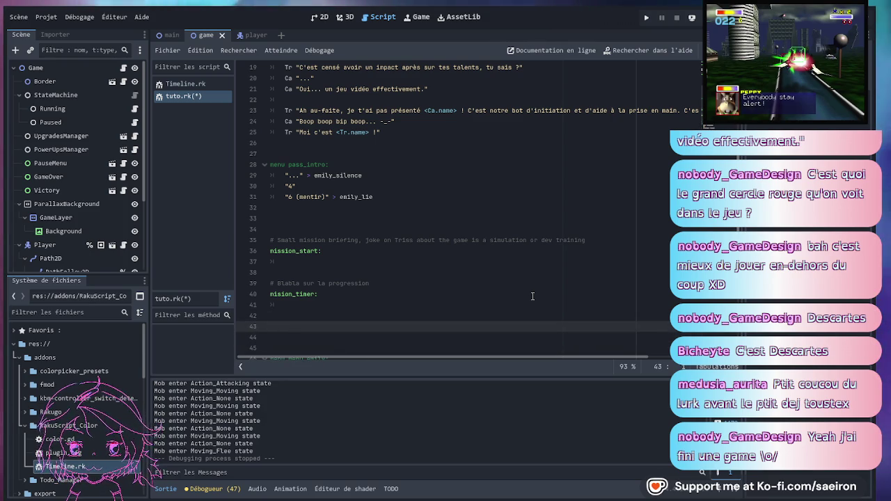
pyautogui.write('boss_figh')
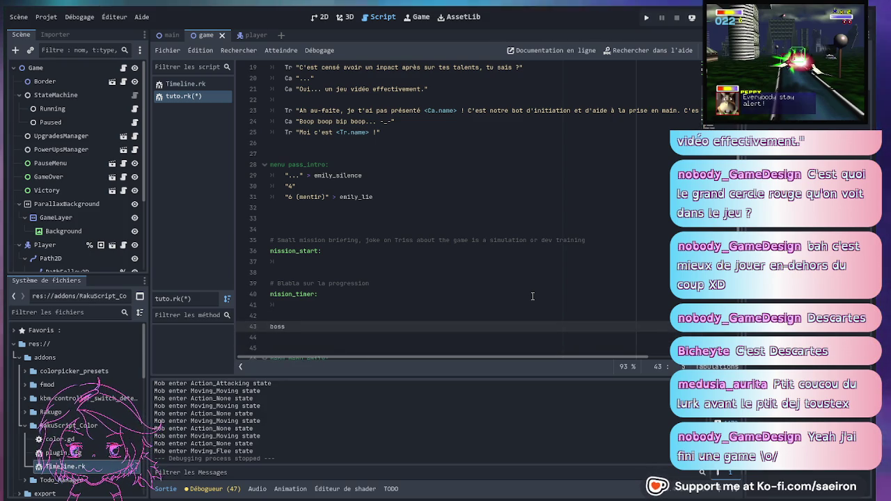
pyautogui.write('t')
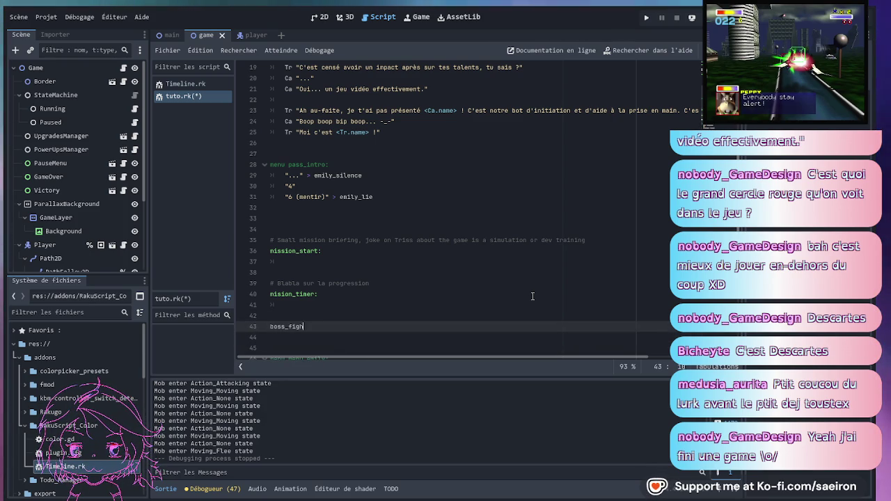
pyautogui.press('BackSpace')
pyautogui.press('BackSpace')
pyautogui.write('th')
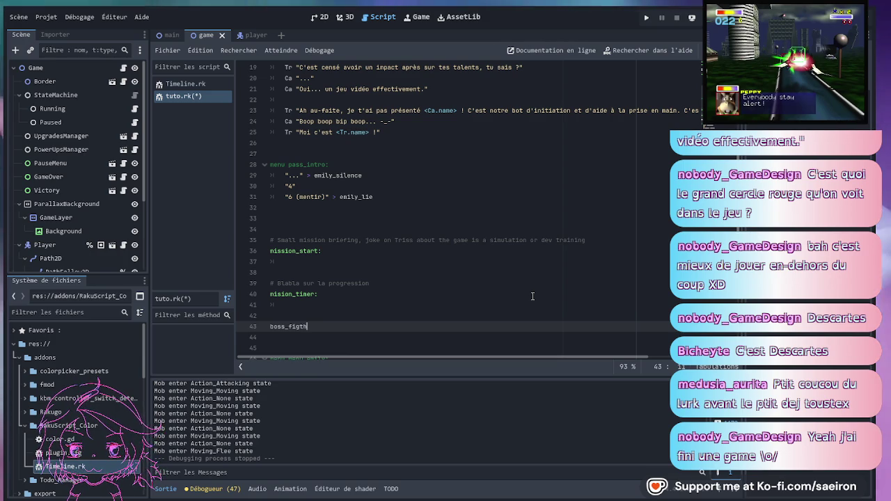
pyautogui.press('BackSpace')
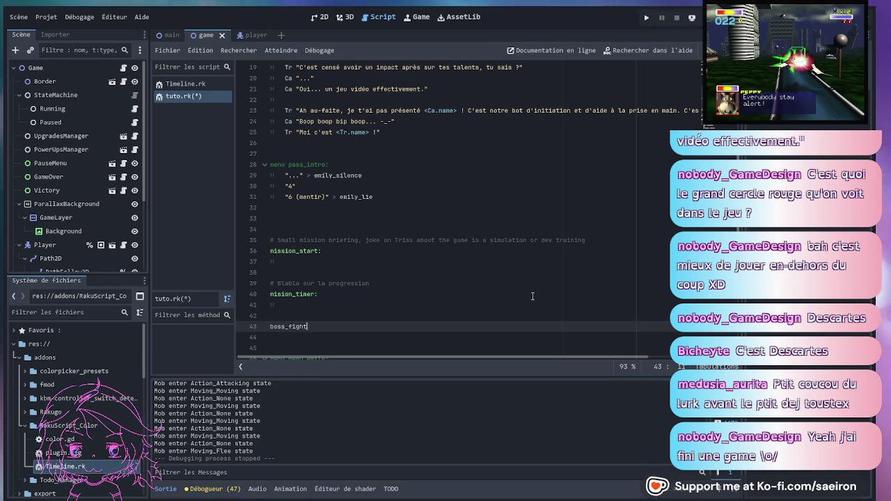
pyautogui.press('BackSpace')
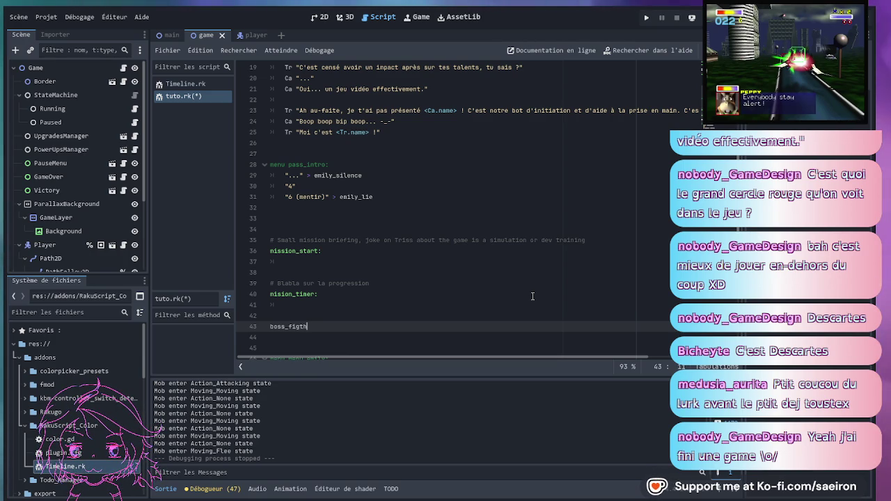
pyautogui.write('e')
pyautogui.press('BackSpace')
pyautogui.press('BackSpace')
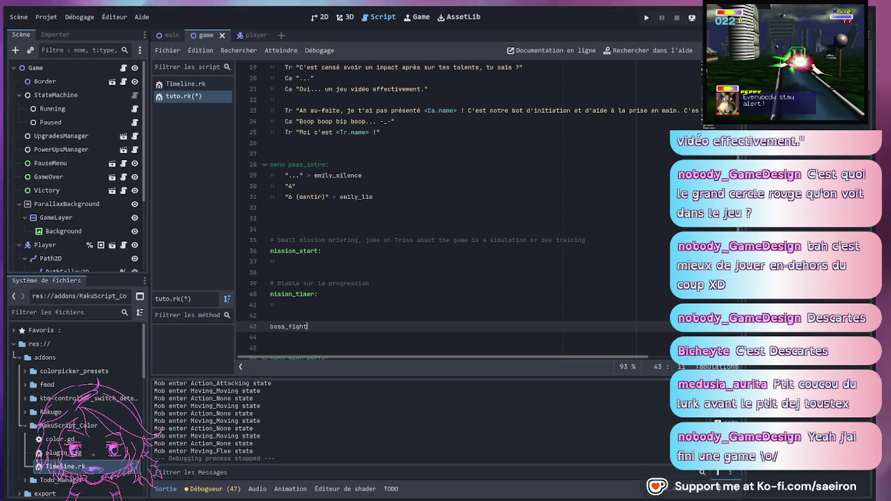
pyautogui.press('BackSpace')
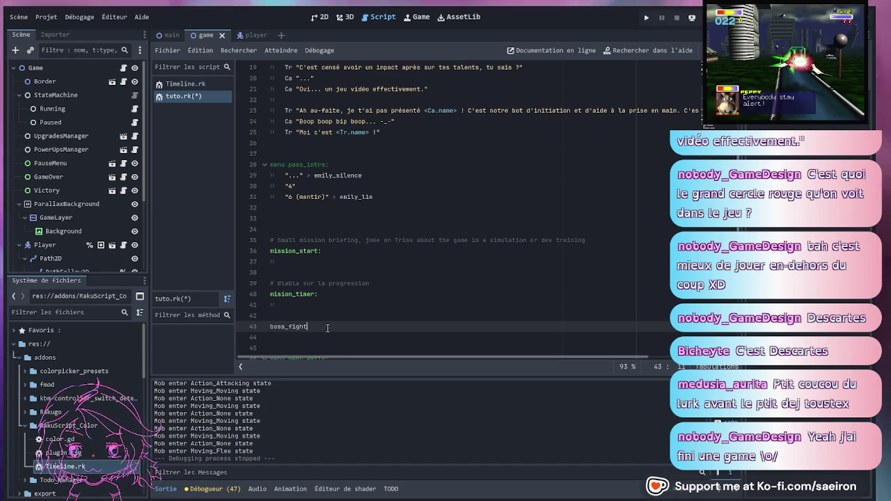
pyautogui.write('t')
pyautogui.scroll(-3, 329, 325)
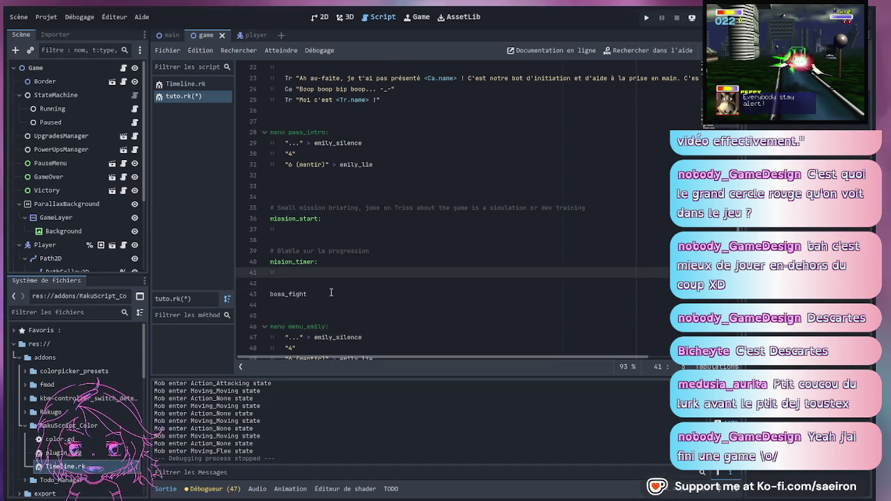
pyautogui.write(':')
pyautogui.press('Return')
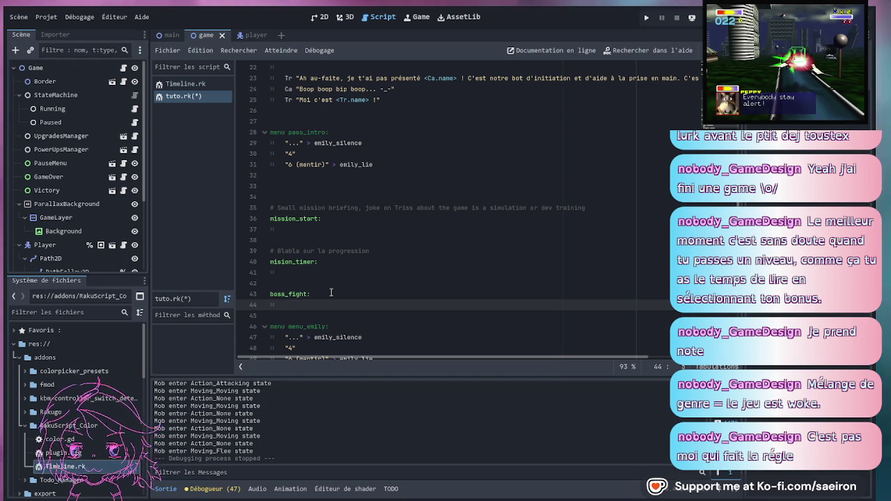
pyautogui.scroll(3, 413, 149)
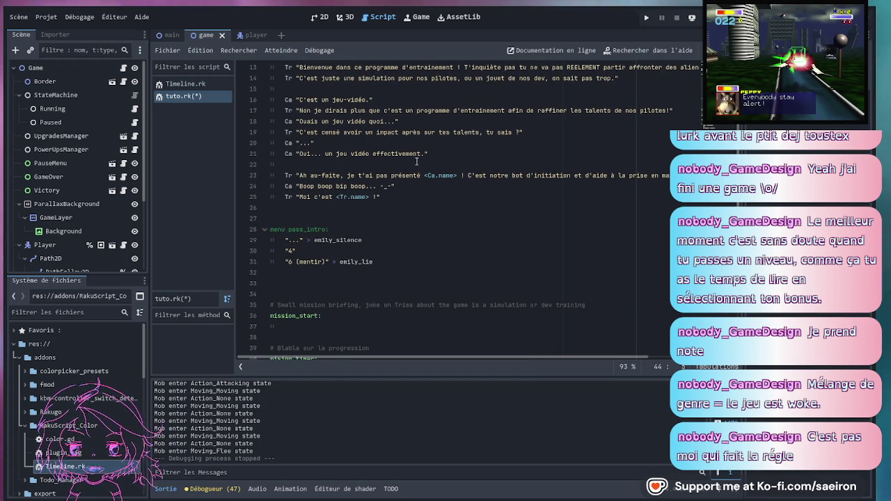
# - Change 'présenté' to 'présentée' on line 23, removing the stray '·' character
pyautogui.click(422, 176)
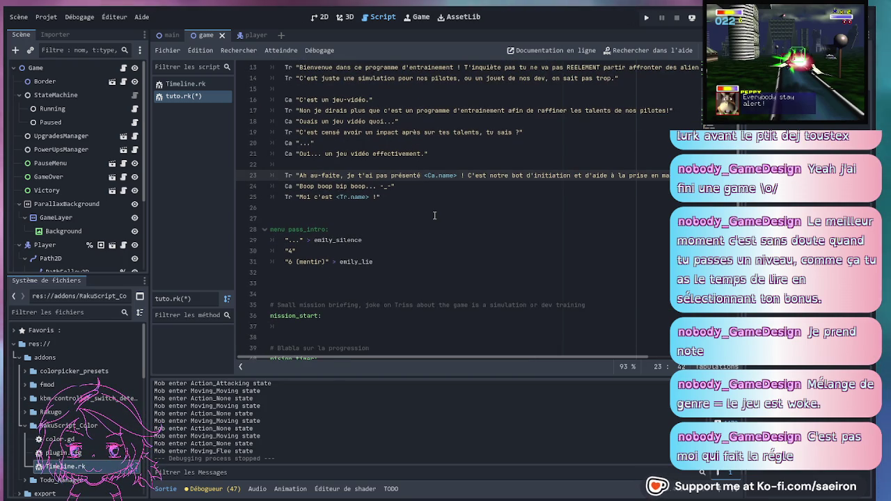
pyautogui.write('e')
pyautogui.scroll(2, 436, 216)
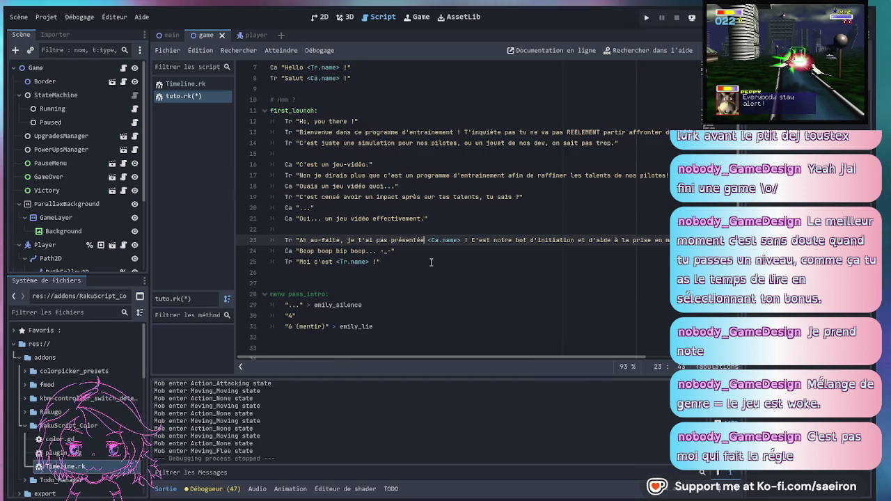
pyautogui.hscroll(4, 433, 275)
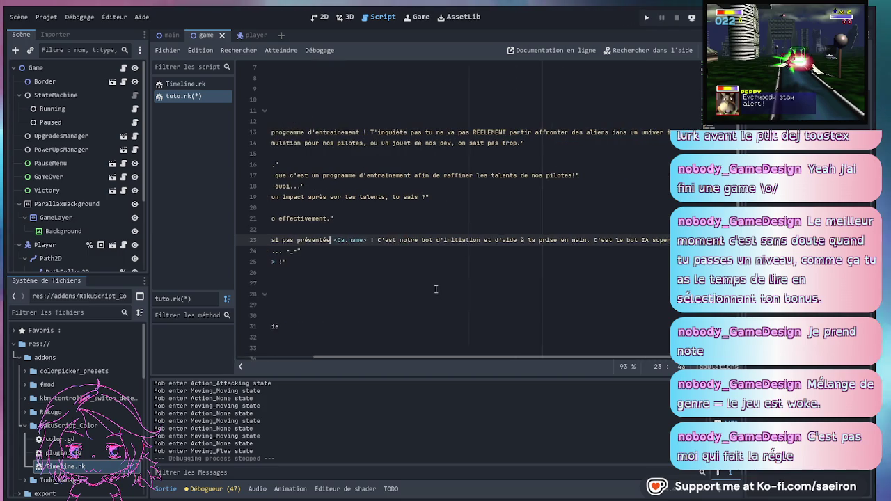
pyautogui.hscroll(-2, 436, 280)
pyautogui.hscroll(-2, 436, 280)
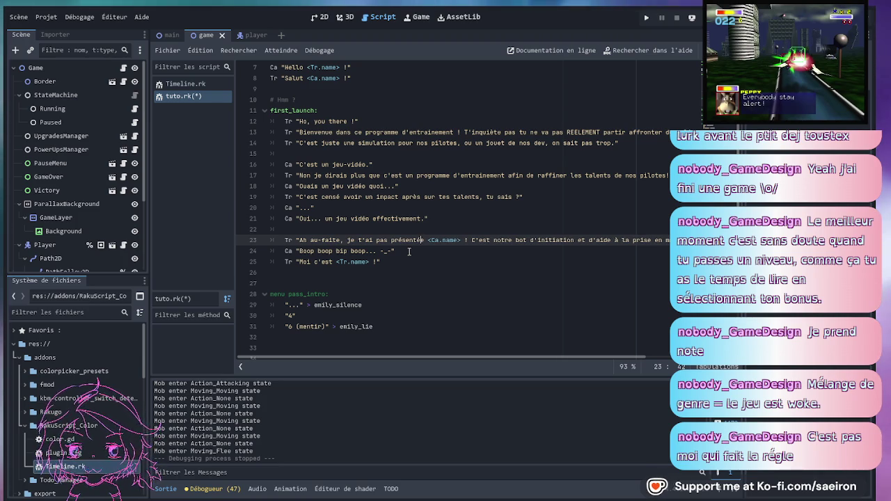
pyautogui.write('e')
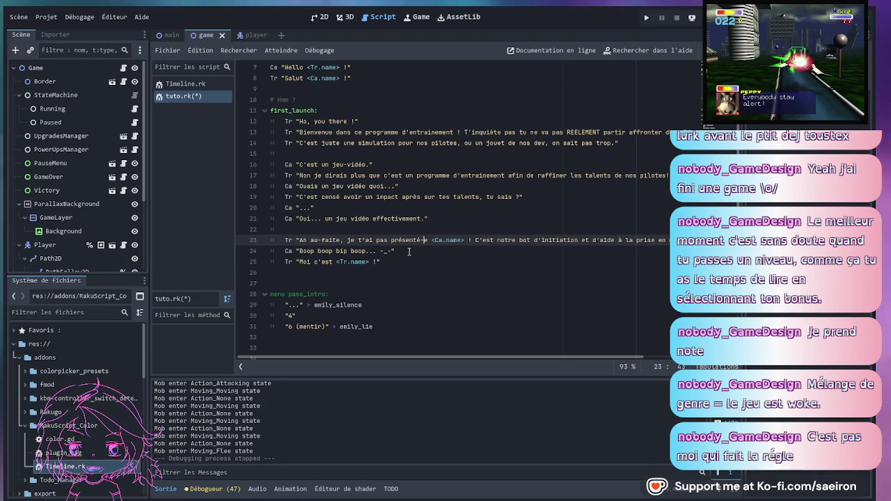
pyautogui.press('BackSpace')
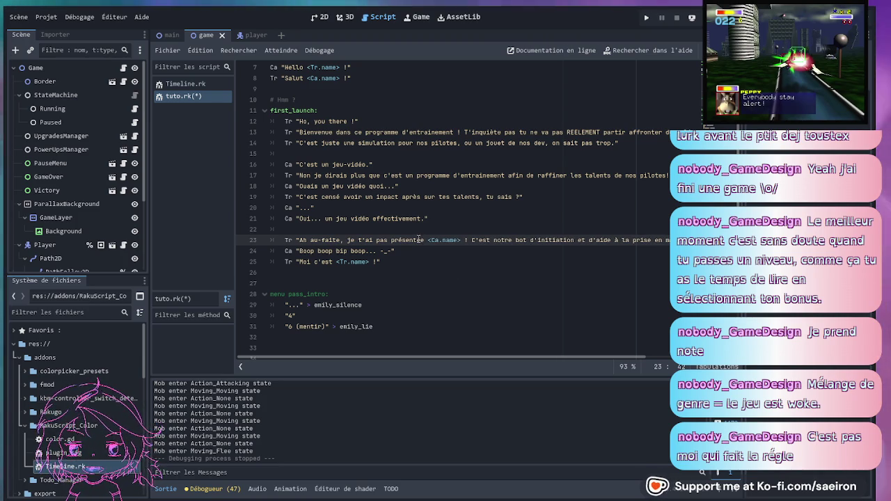
pyautogui.scroll(2, 422, 247)
pyautogui.scroll(-4, 386, 277)
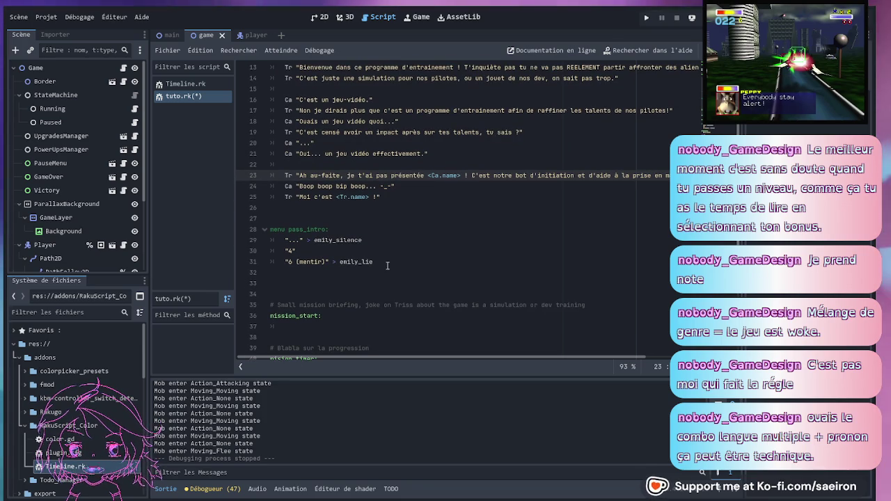
pyautogui.scroll(-3, 387, 267)
pyautogui.click(391, 229)
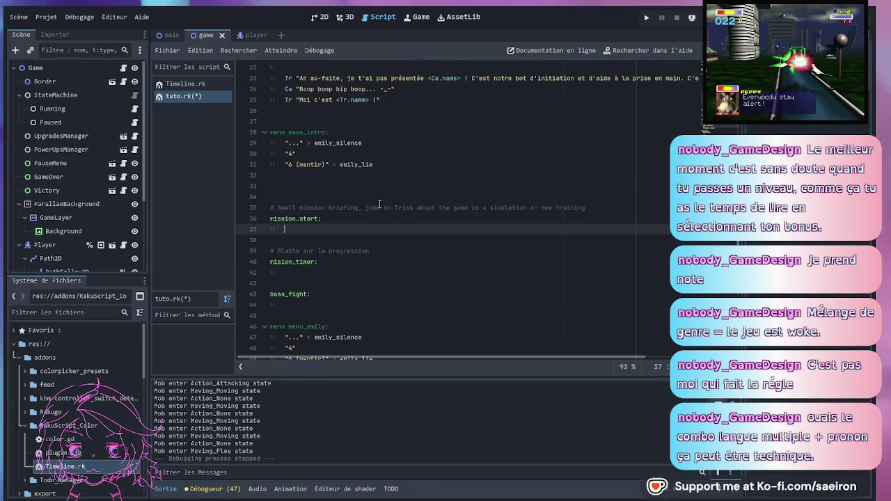
# - Scroll through tuto.rk to review the pass_intro options and the emily_silence line
pyautogui.scroll(3, 387, 223)
pyautogui.click(396, 254)
pyautogui.scroll(2, 395, 252)
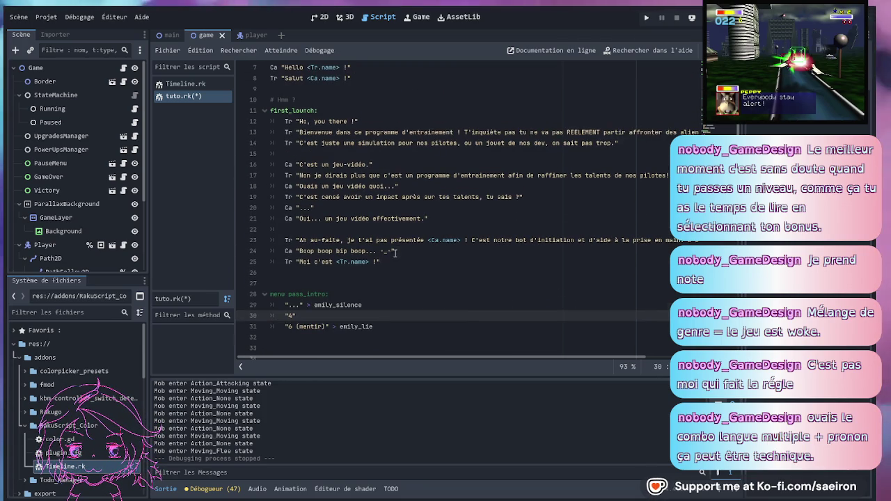
pyautogui.click(393, 303)
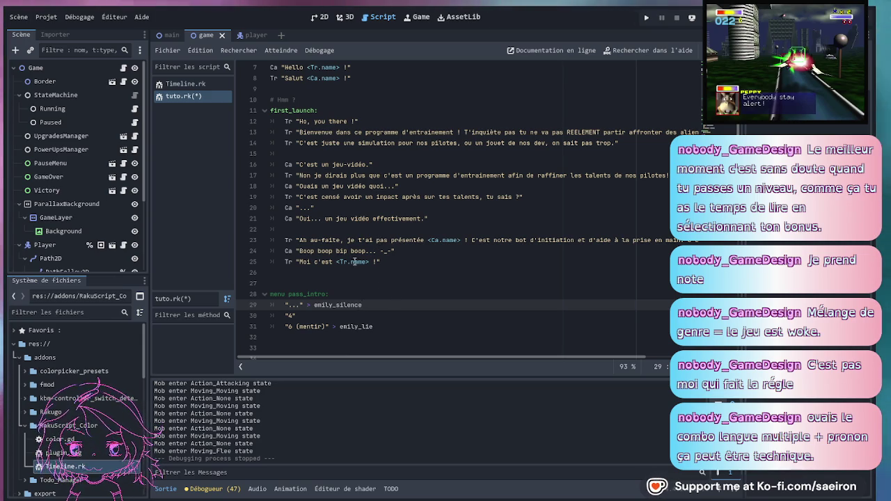
pyautogui.scroll(2, 378, 230)
pyautogui.scroll(-7, 379, 218)
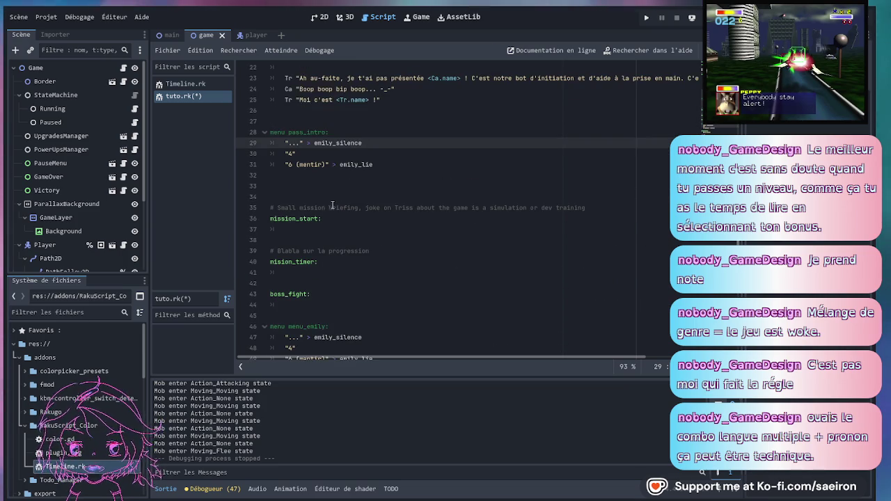
pyautogui.scroll(4, 404, 223)
# - Move from the first_launch label down to the pass_intro menu and the empty sections below
pyautogui.click(425, 228)
pyautogui.scroll(3, 424, 229)
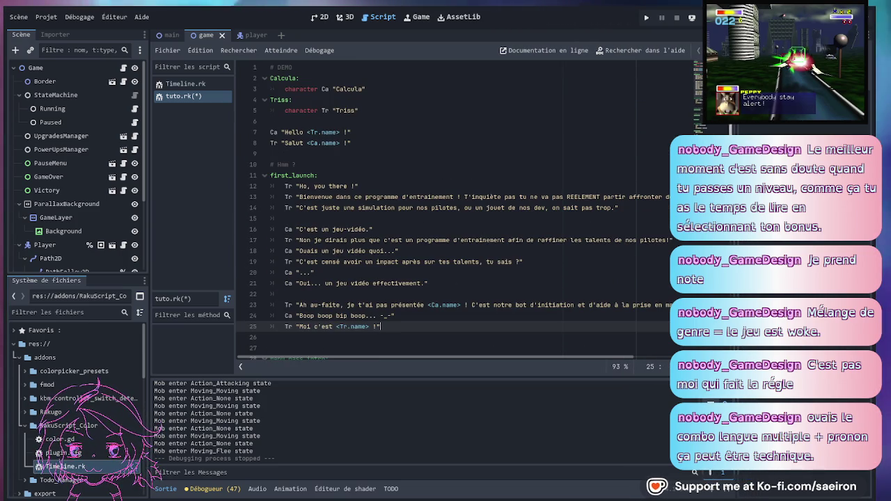
pyautogui.click(360, 180)
pyautogui.scroll(-7, 359, 195)
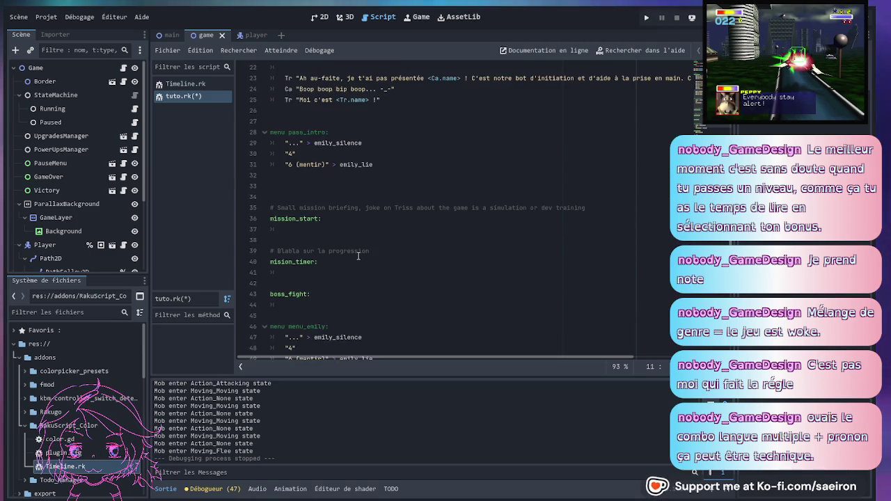
pyautogui.scroll(4, 358, 256)
pyautogui.click(358, 273)
pyautogui.scroll(-5, 390, 276)
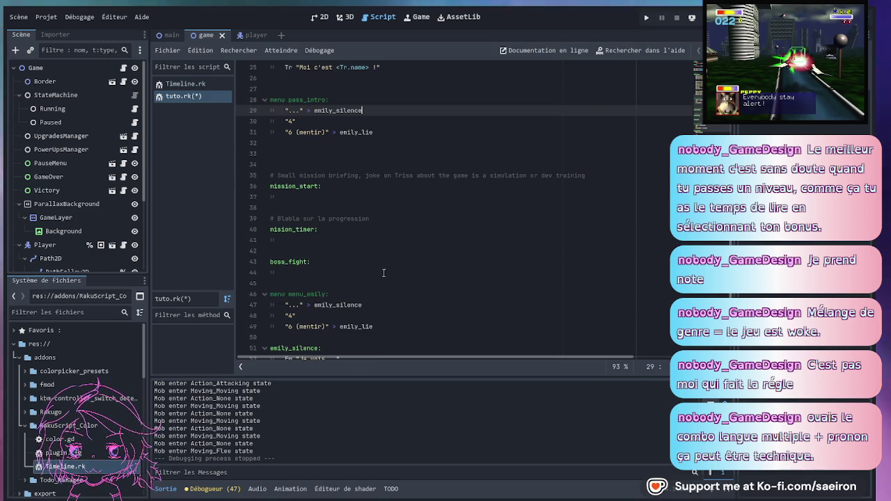
# - Write Ca "GLHF mdr" as the only line in the boss_fight section
pyautogui.click(385, 272)
pyautogui.write('c')
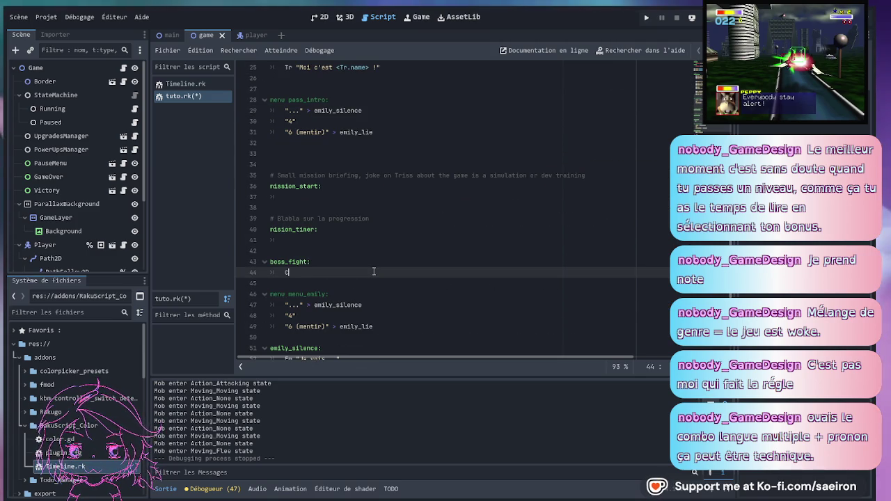
pyautogui.write('a "')
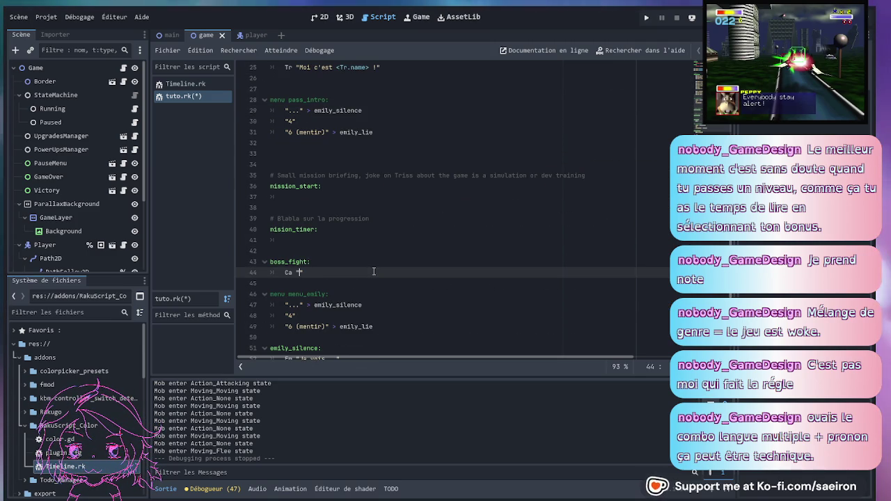
pyautogui.write('GLHF ')
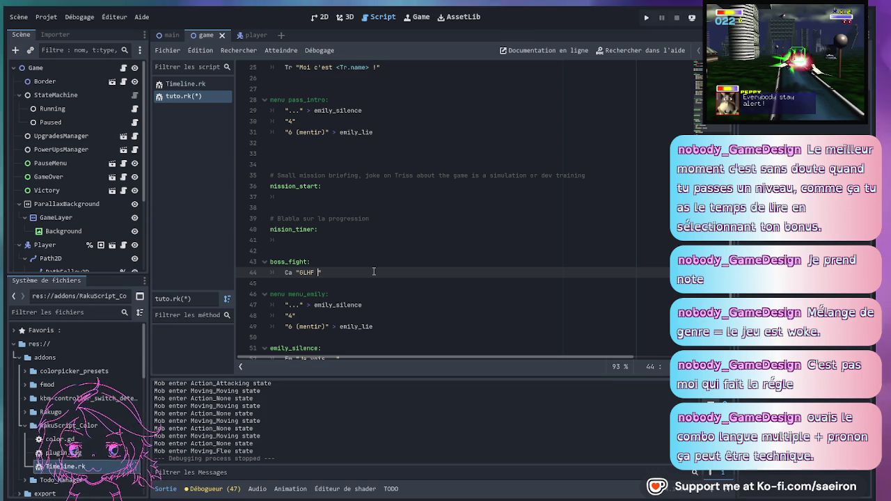
pyautogui.write('mdr')
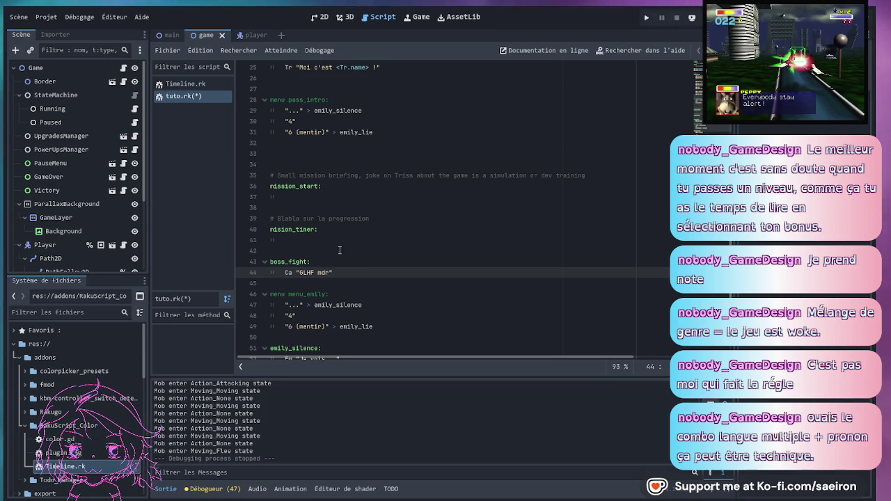
pyautogui.scroll(2, 363, 265)
pyautogui.click(384, 240)
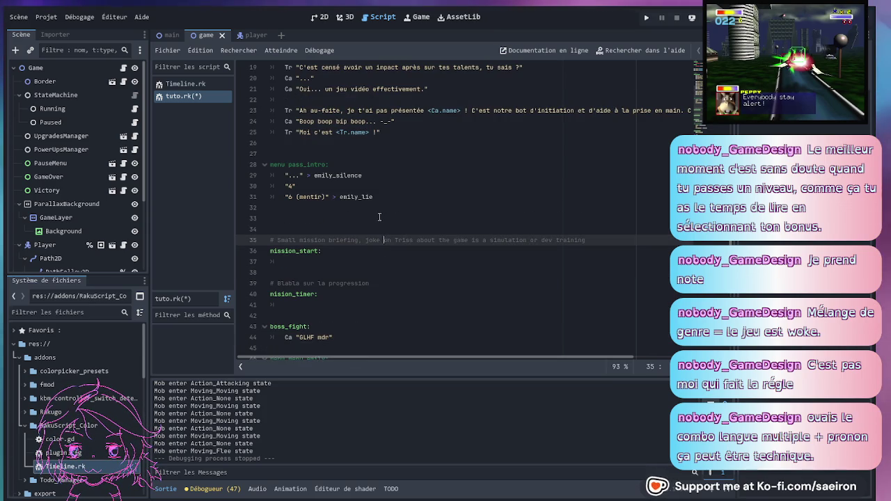
pyautogui.scroll(2, 374, 207)
pyautogui.click(392, 201)
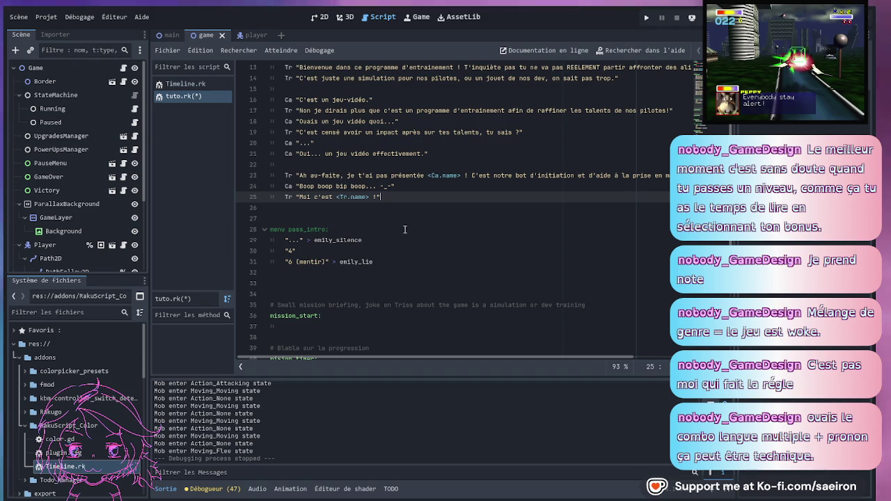
pyautogui.scroll(-4, 402, 230)
# - Under mission_start, write Tr's line explaining movement with the WASD or ZQSD keys
pyautogui.click(362, 199)
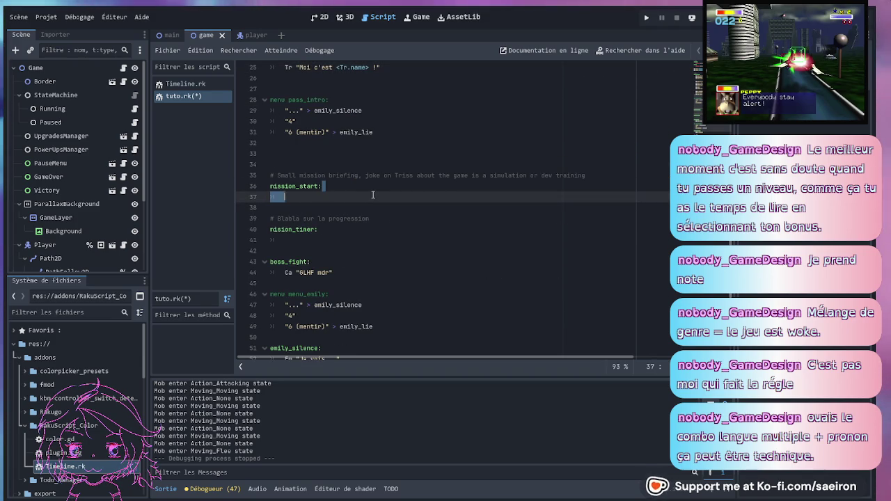
pyautogui.click(372, 196)
pyautogui.write('r')
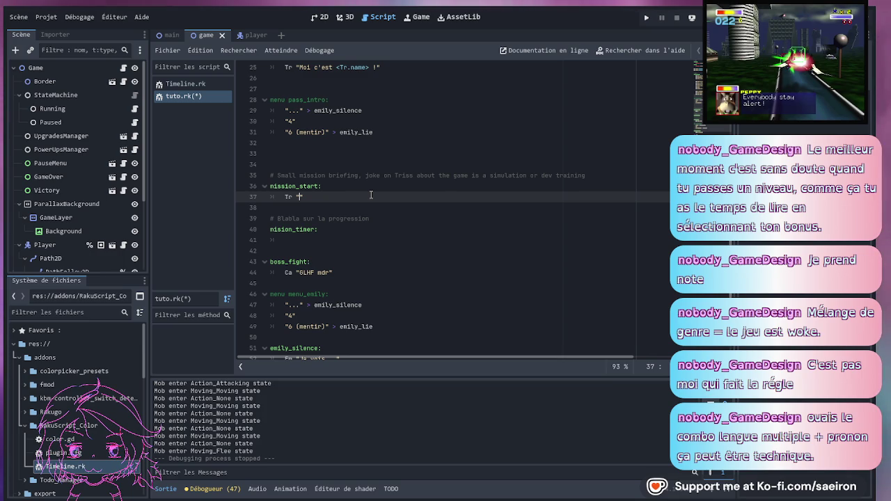
pyautogui.write('Pour')
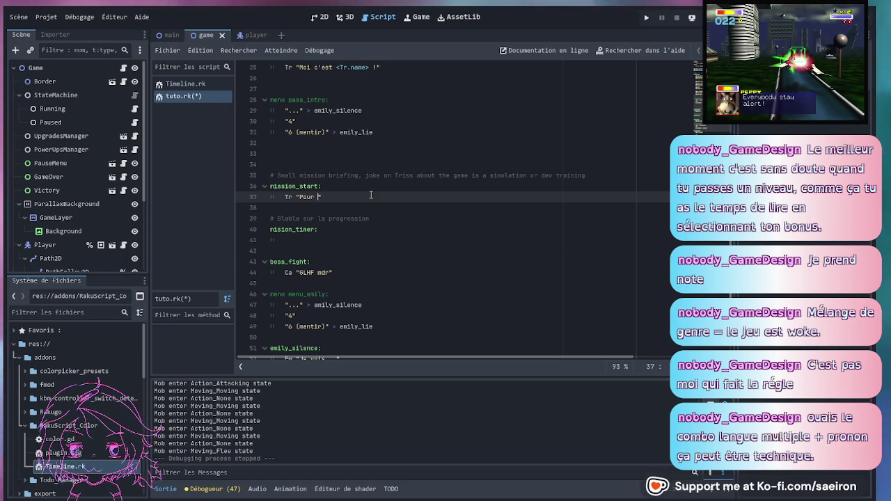
pyautogui.write('te')
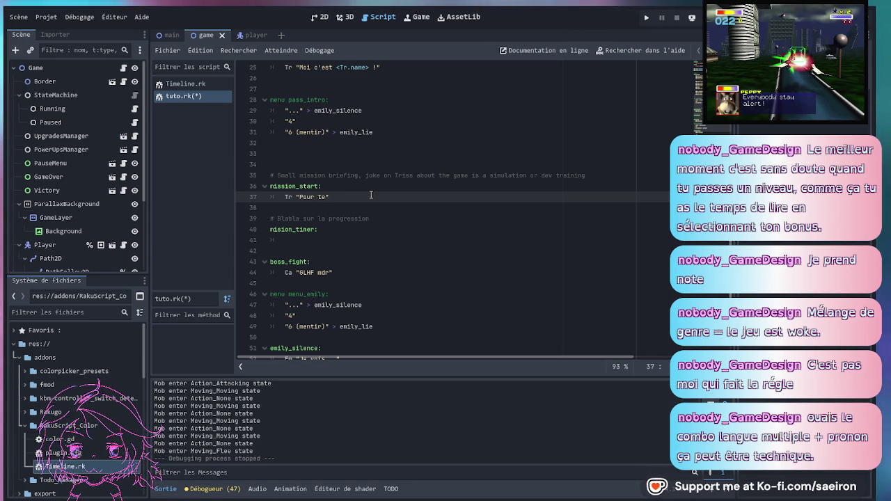
pyautogui.write(' déplacer utiliser WASD ou ZQSD')
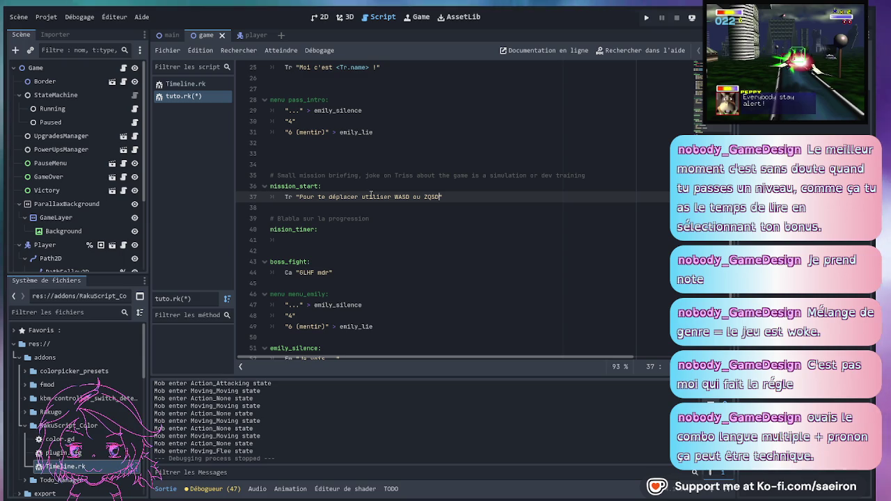
pyautogui.write('i tu as u')
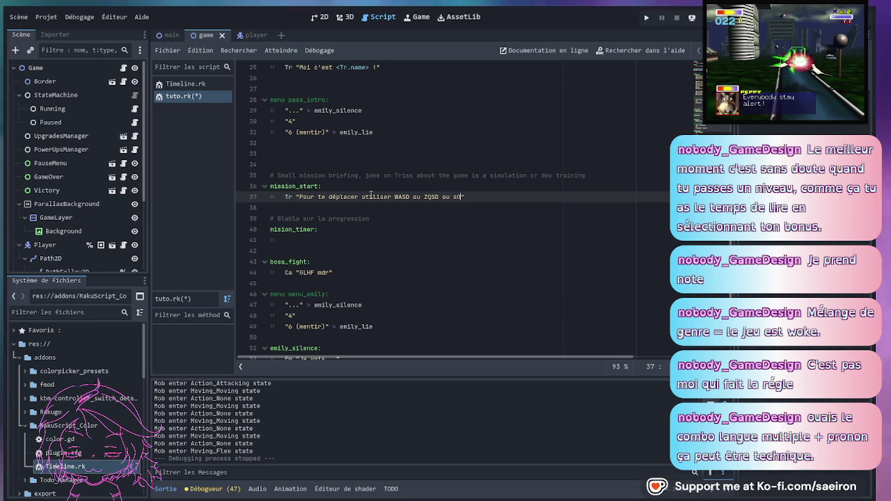
pyautogui.write('n clavier')
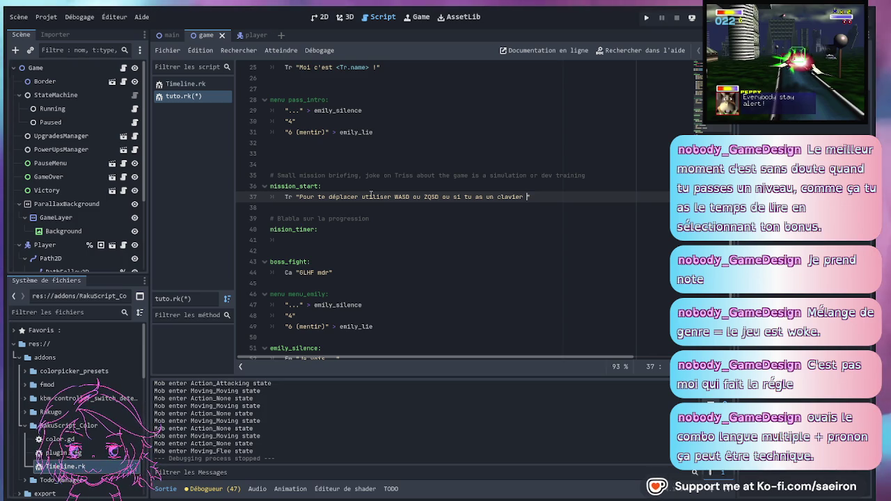
pyautogui.write('spéciale')
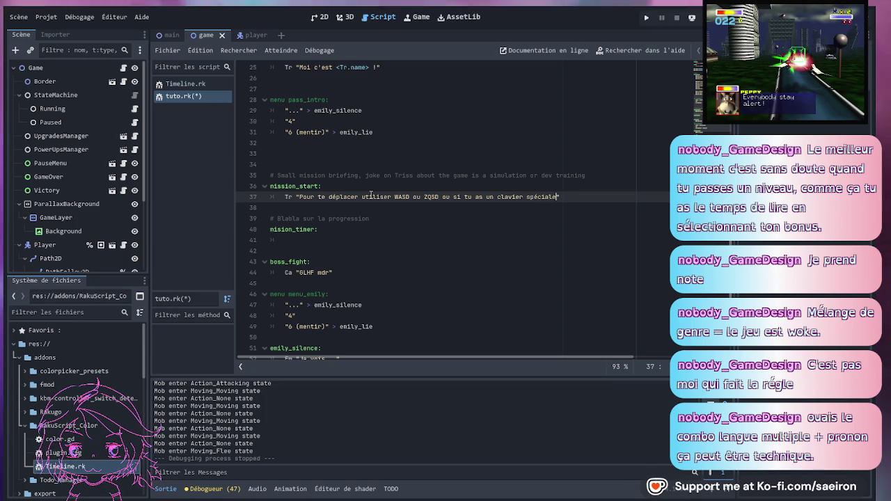
pyautogui.press('BackSpace')
pyautogui.write('je sai')
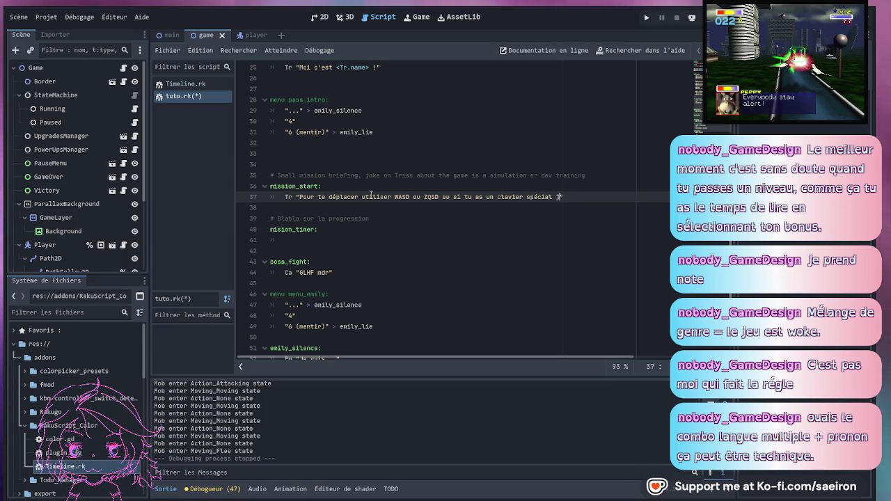
pyautogui.write('s pas, mais en')
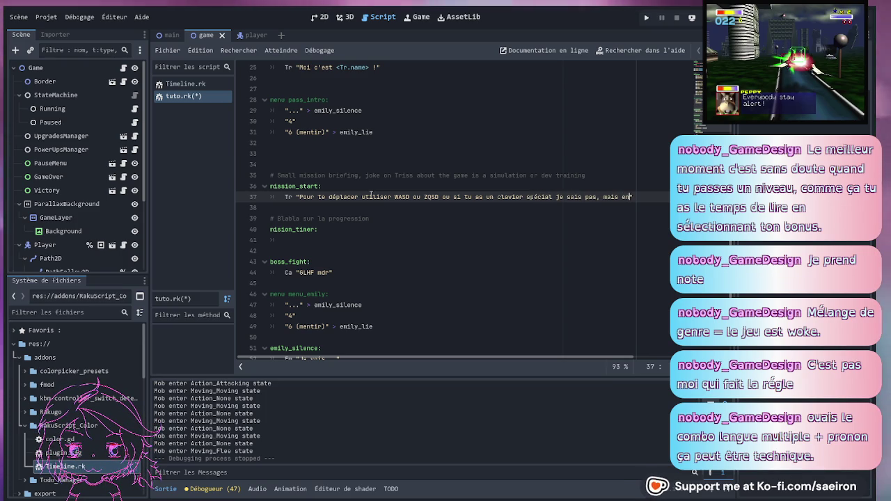
pyautogui.write("gros c'est")
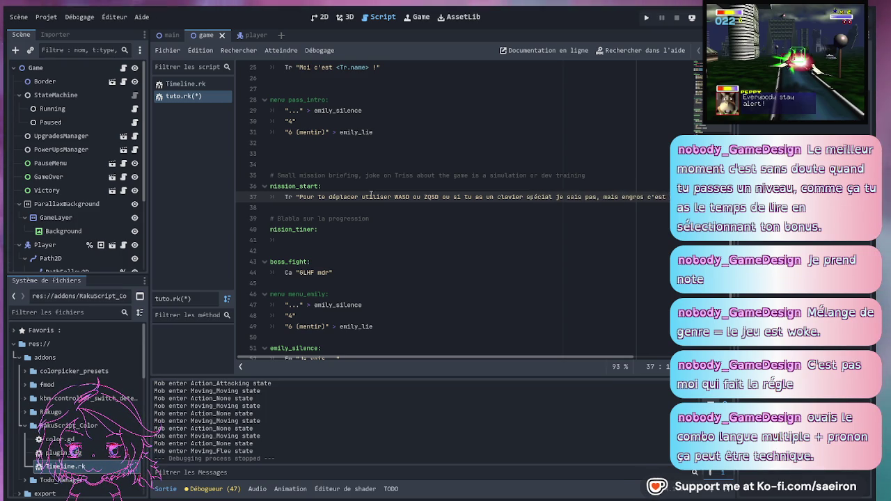
pyautogui.write(' comme partout quoi.')
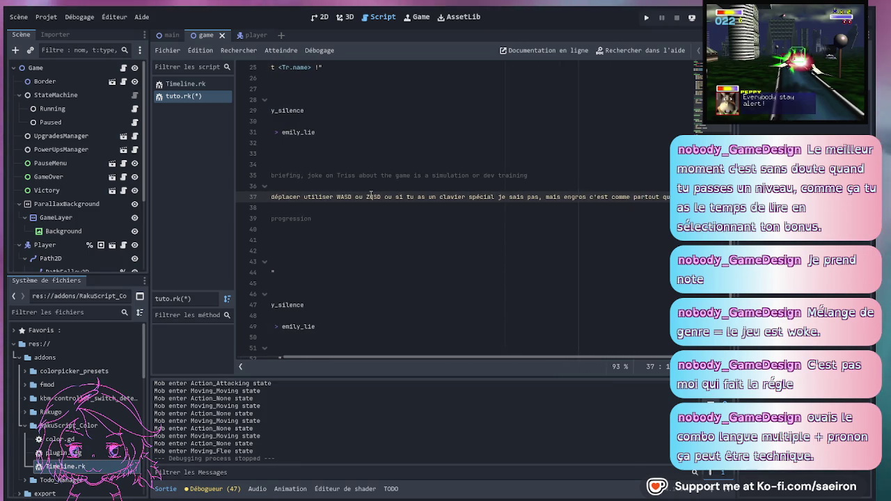
# - Begin a second Tr line saying I activates auto-aim, otherwise the cursor aims
pyautogui.press('Home')
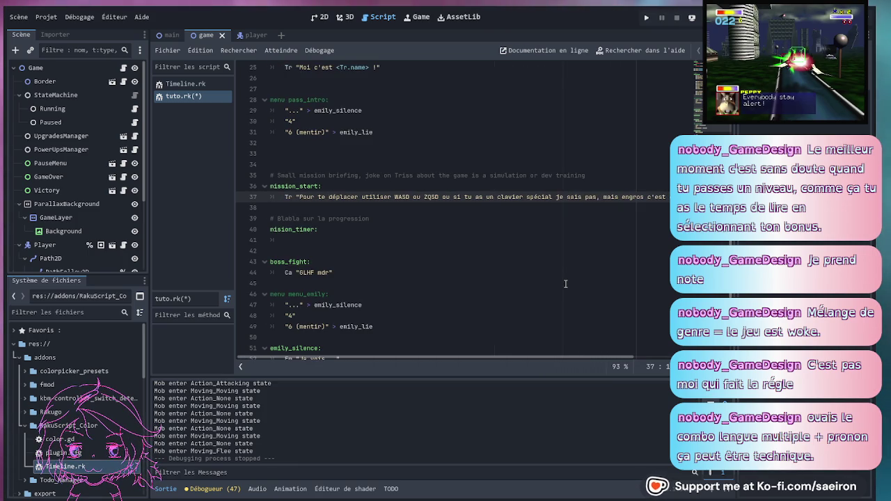
pyautogui.click(403, 203)
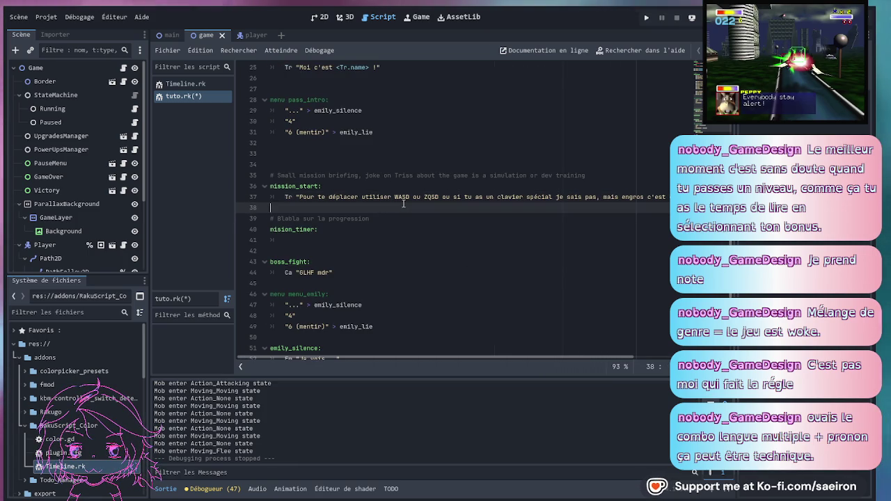
pyautogui.write('Tr ')
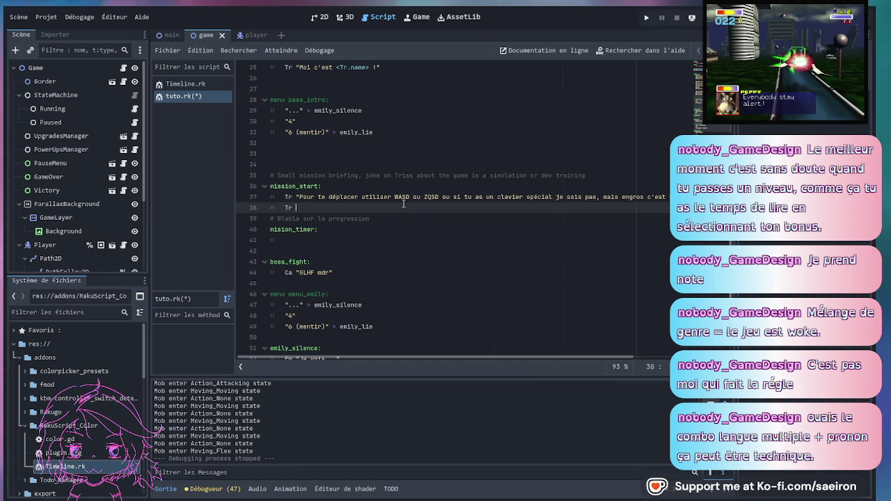
pyautogui.write('""Tu peux ')
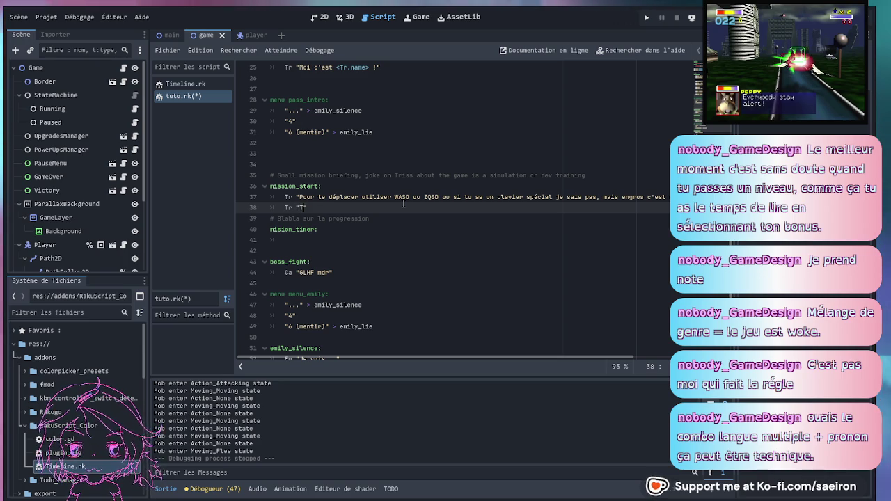
pyautogui.write('appuyer')
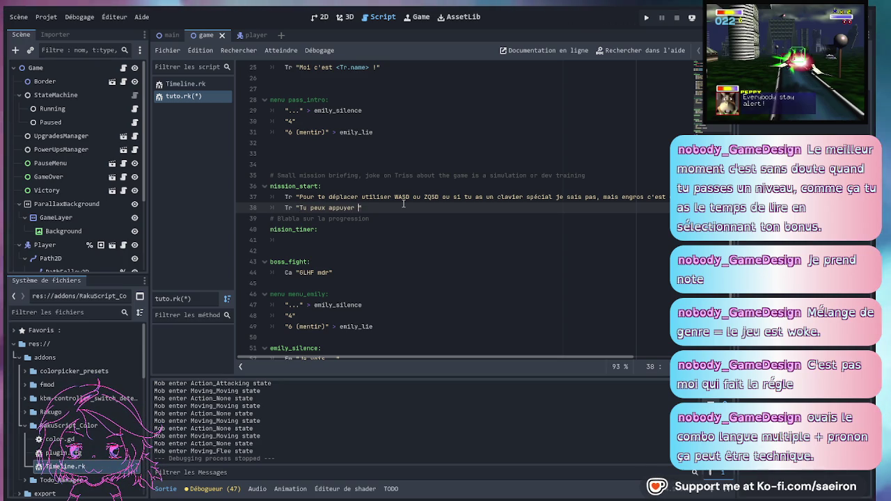
pyautogui.write(' I po')
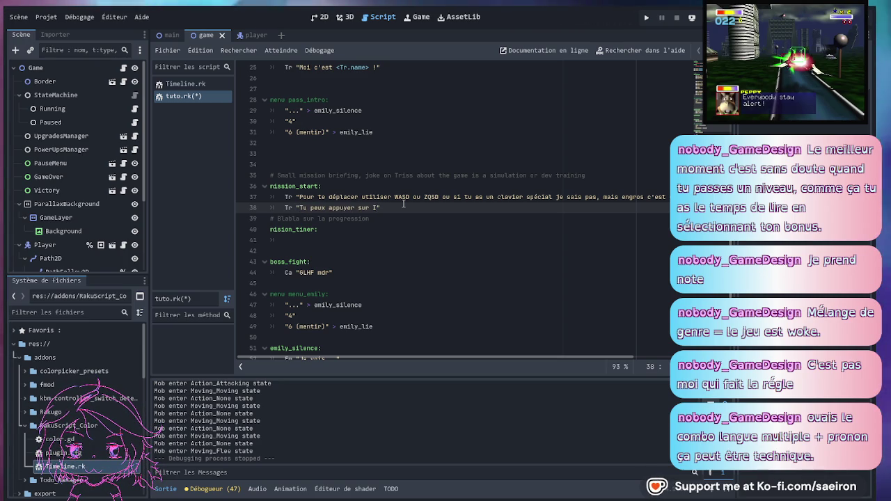
pyautogui.write('ur a')
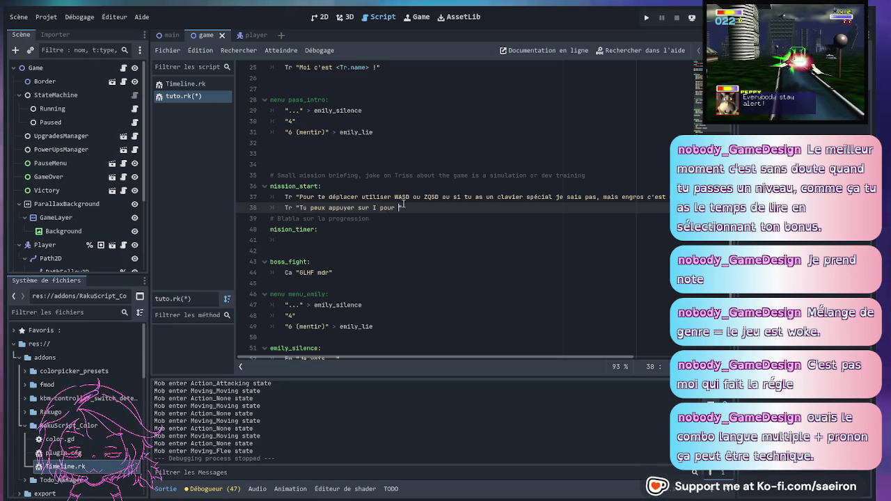
pyautogui.write('ctiver la vis')
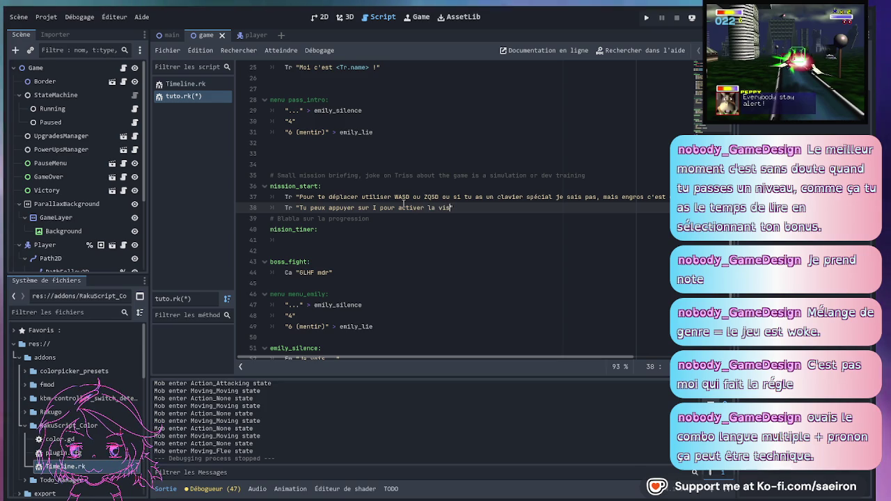
pyautogui.write('ée automati')
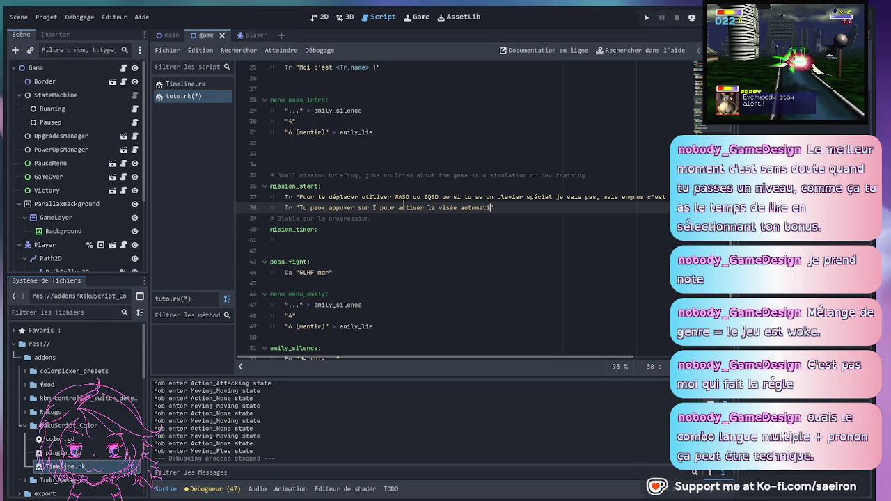
pyautogui.write('que"')
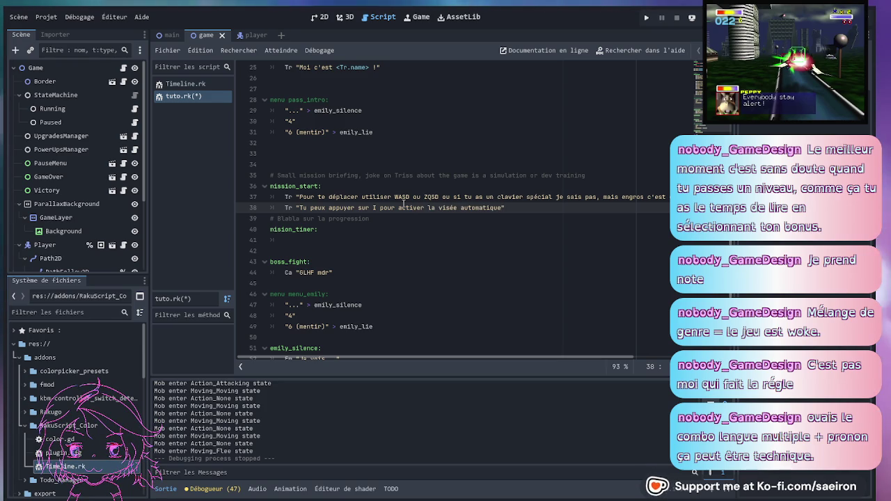
pyautogui.write(', sinon vise avec tou')
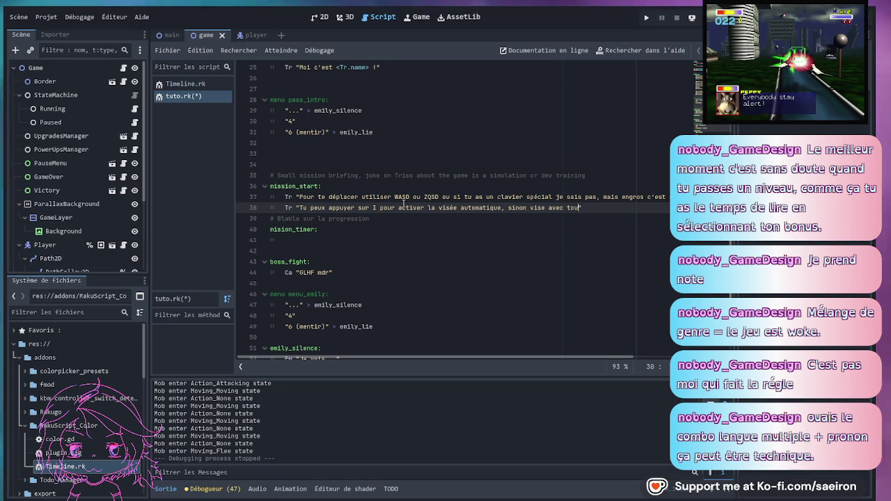
pyautogui.write('le cursseur de ta sosuris."')
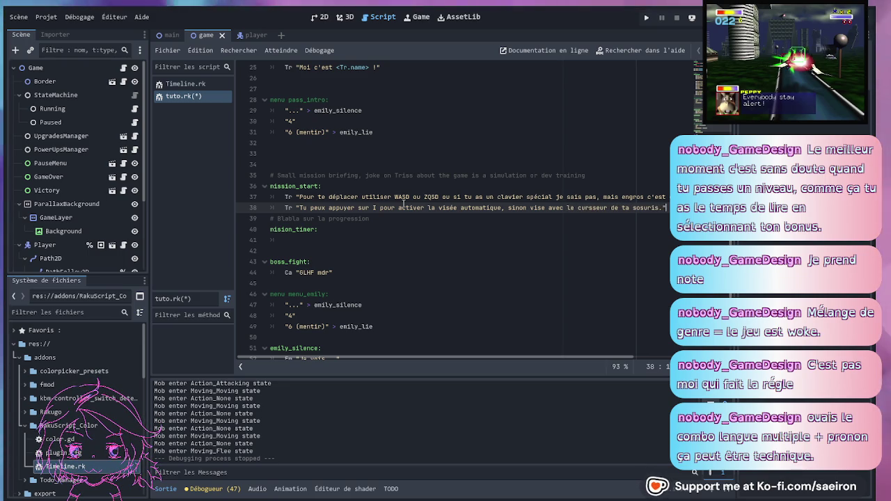
# - Finish the Tr auto-aim line and start a new dialogue line below it
pyautogui.press('Return')
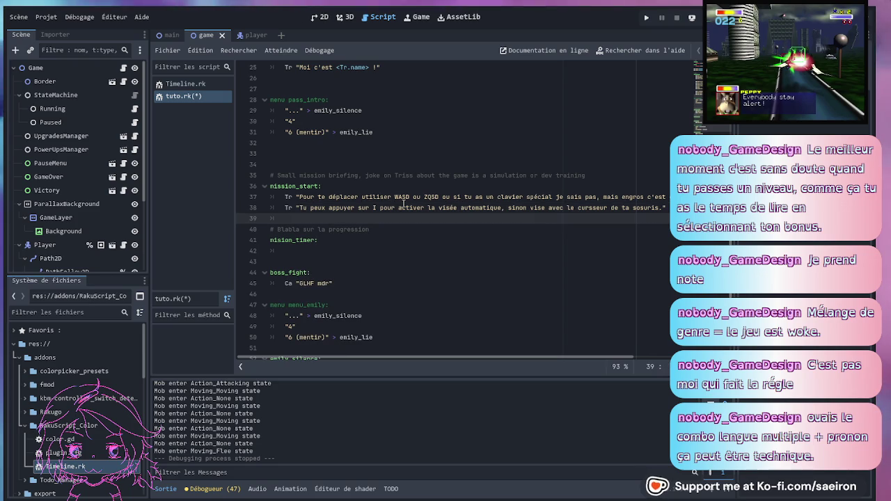
# - Add Ca's line "C'est aussi jouable à la manette." to mission_start
pyautogui.write('"')
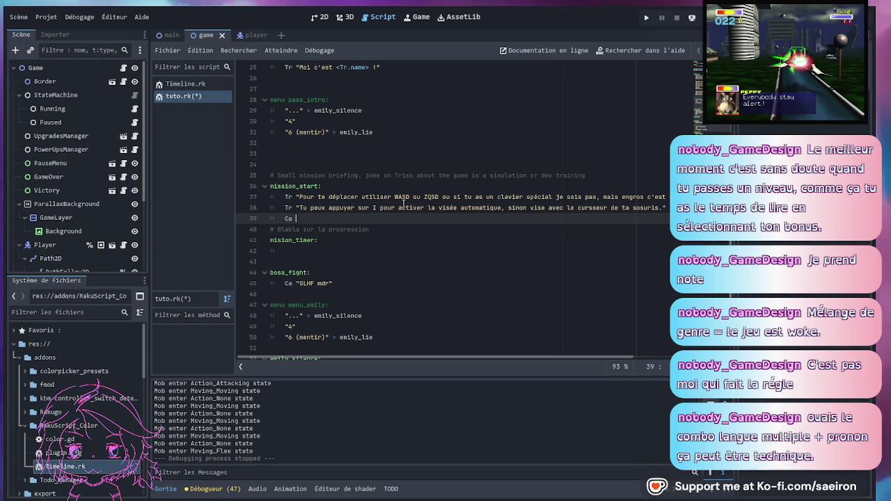
pyautogui.write("C'est auis")
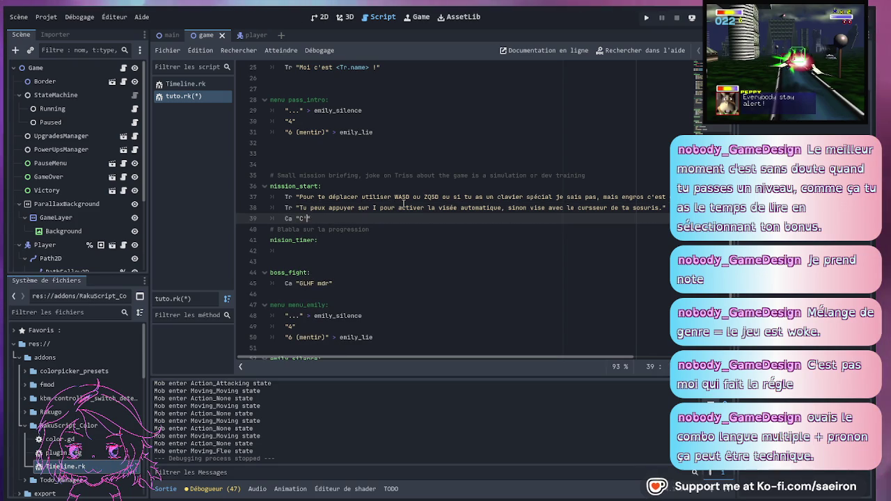
pyautogui.press('BackSpace')
pyautogui.press('BackSpace')
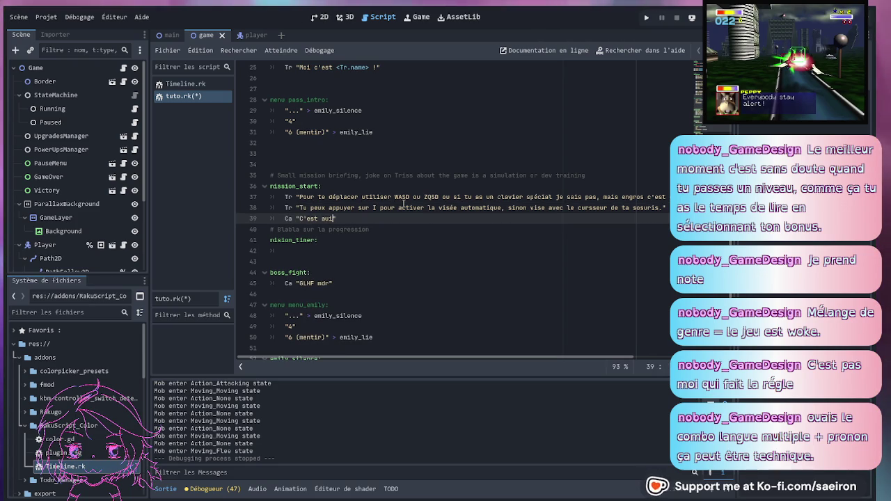
pyautogui.write('s')
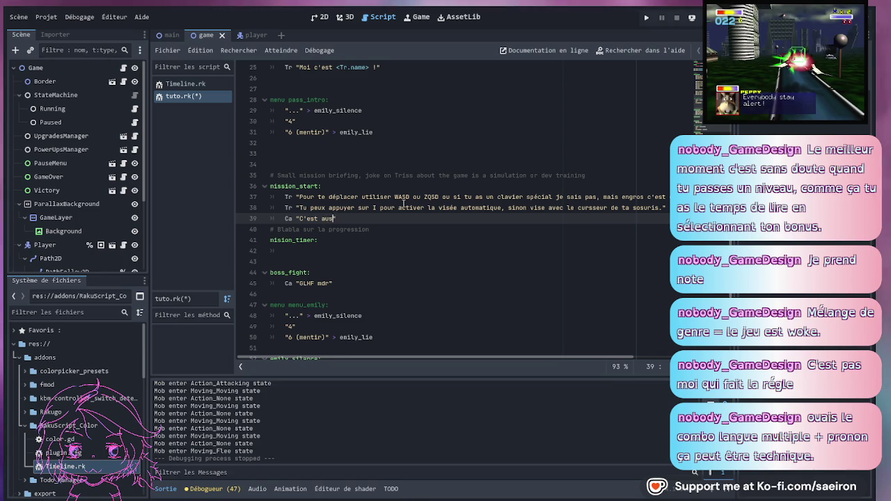
pyautogui.write('si jouable à')
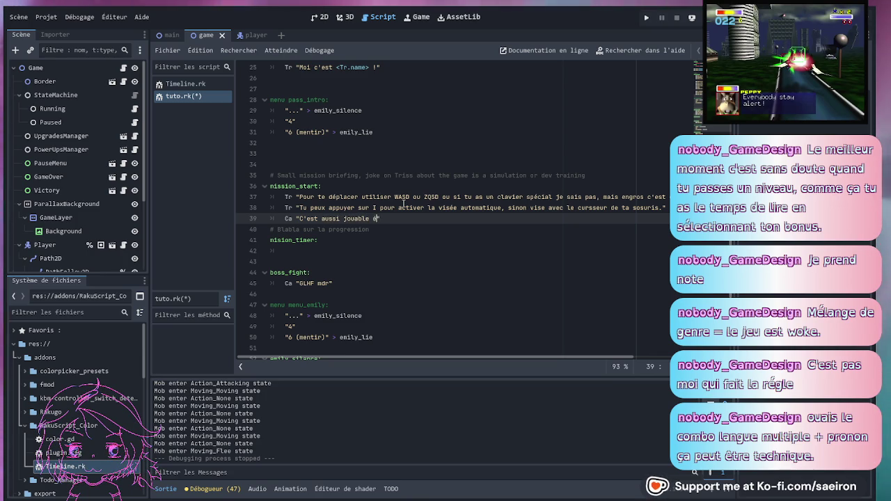
pyautogui.press('BackSpace')
pyautogui.press('BackSpace')
pyautogui.press('BackSpace')
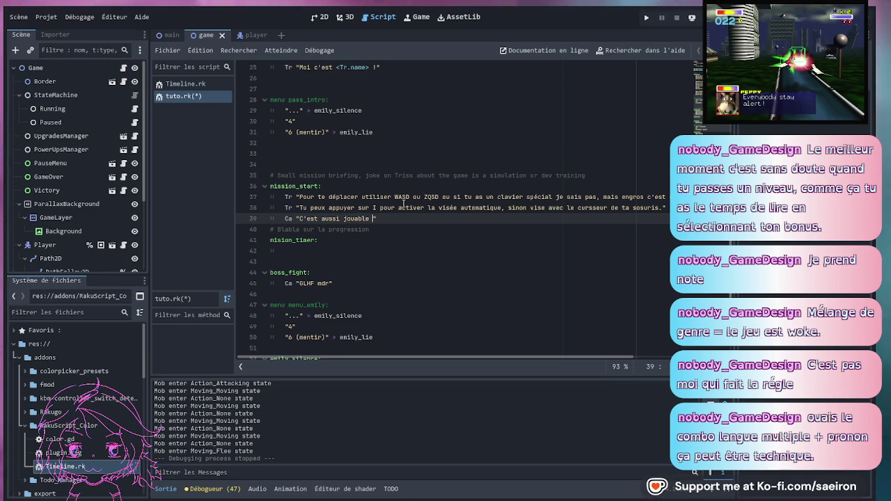
pyautogui.write('à la manett')
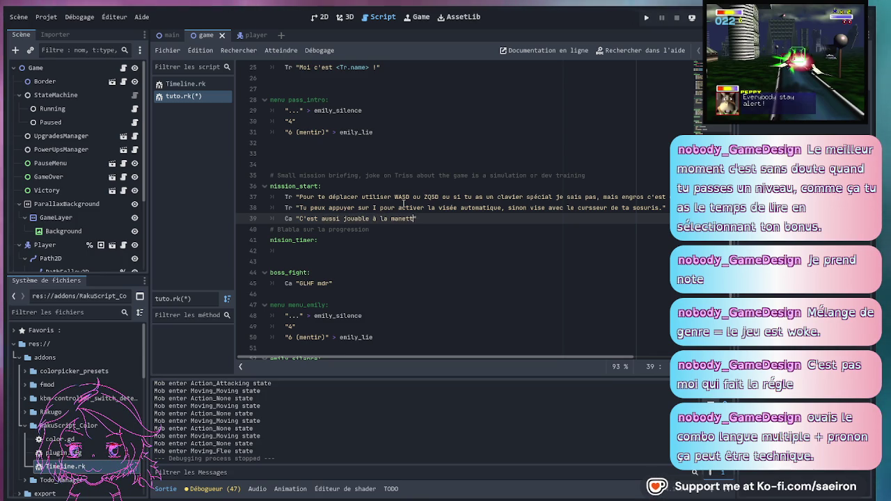
pyautogui.write('e."')
pyautogui.press('Return')
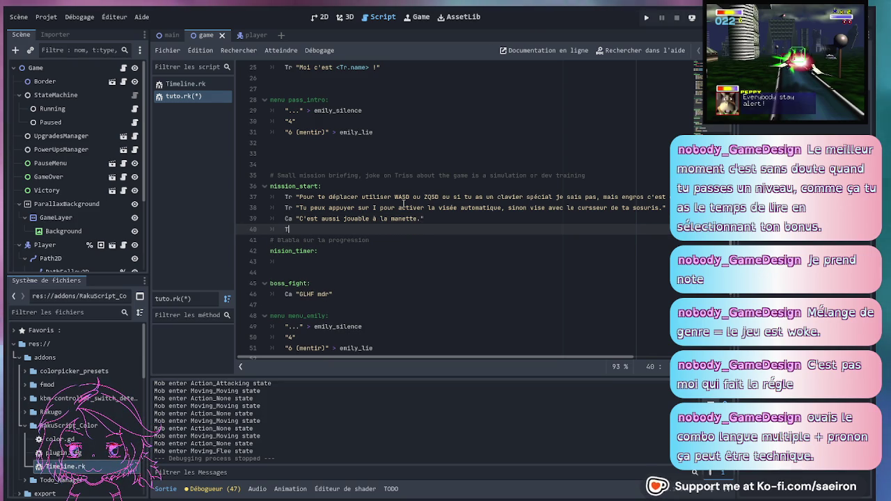
# - Add Tr's reply "Oui, tu peux aussi utiliser le programme d'entrainement à la manette."
pyautogui.write('TR "')
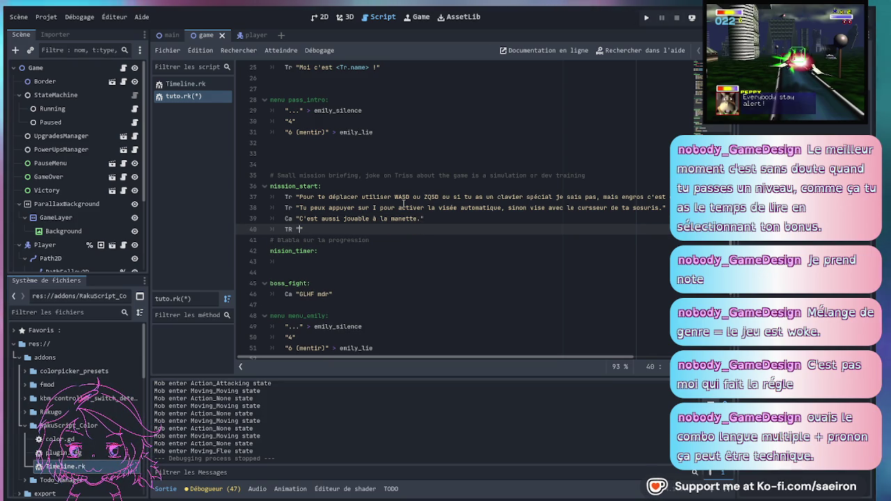
pyautogui.press('BackSpace')
pyautogui.press('BackSpace')
pyautogui.press('BackSpace')
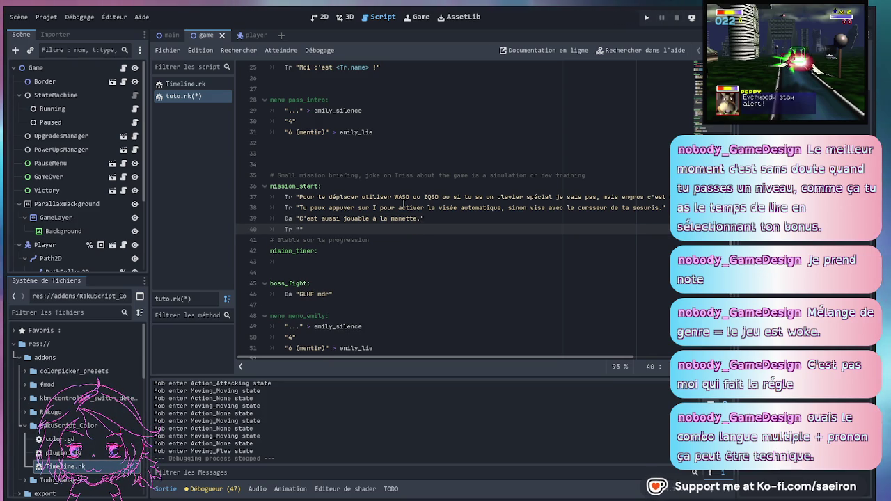
pyautogui.write('"O')
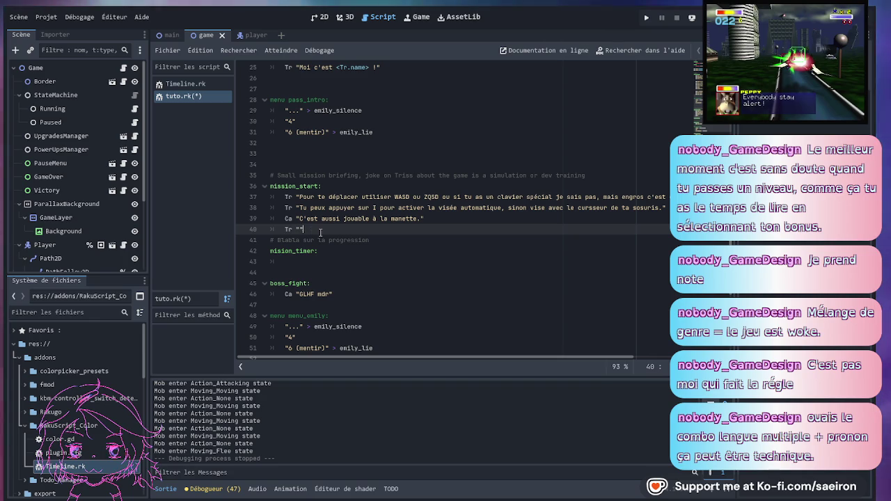
pyautogui.write('ui, tu peux aussi u')
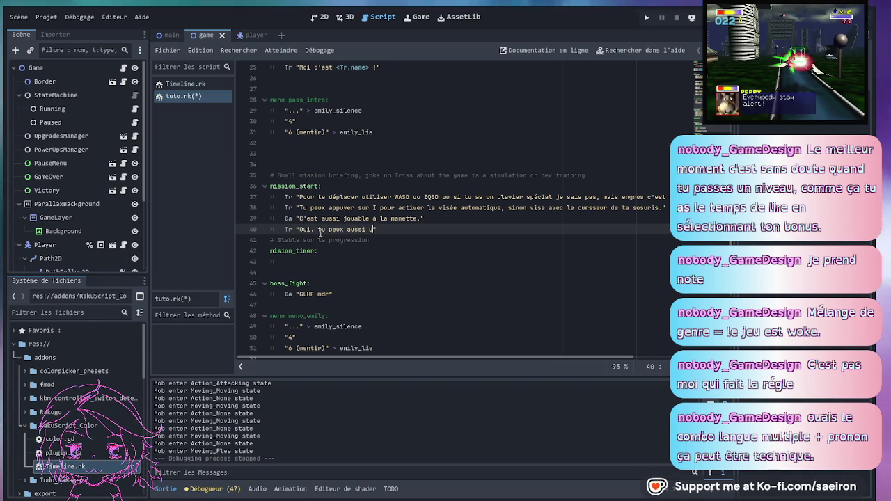
pyautogui.write('tiliser le s')
pyautogui.press('BackSpace')
pyautogui.press('BackSpace')
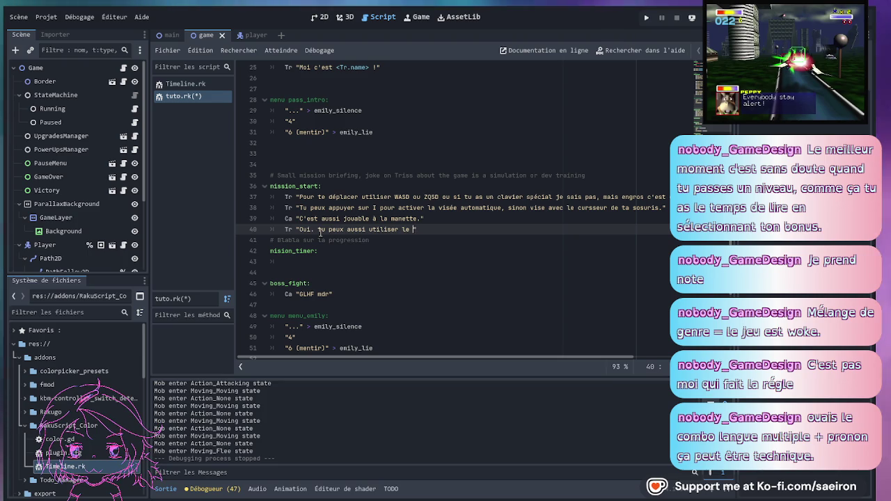
pyautogui.write("programme d'entrainement")
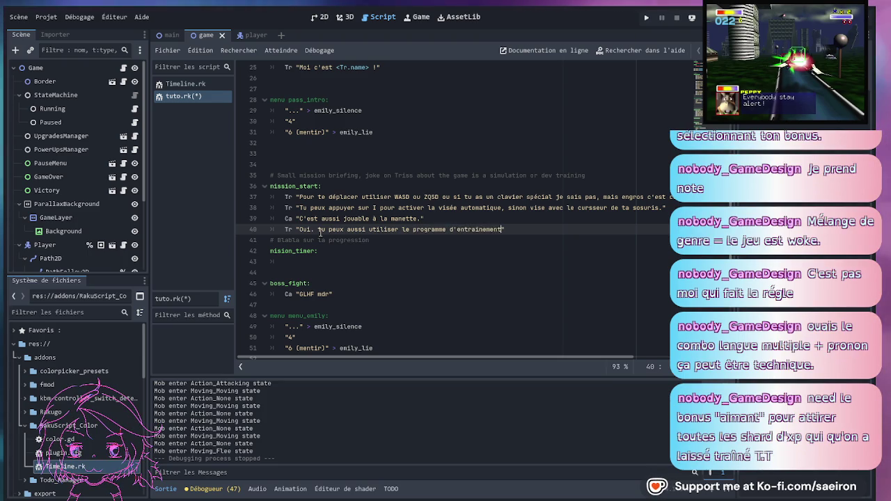
pyautogui.write(' à la manette')
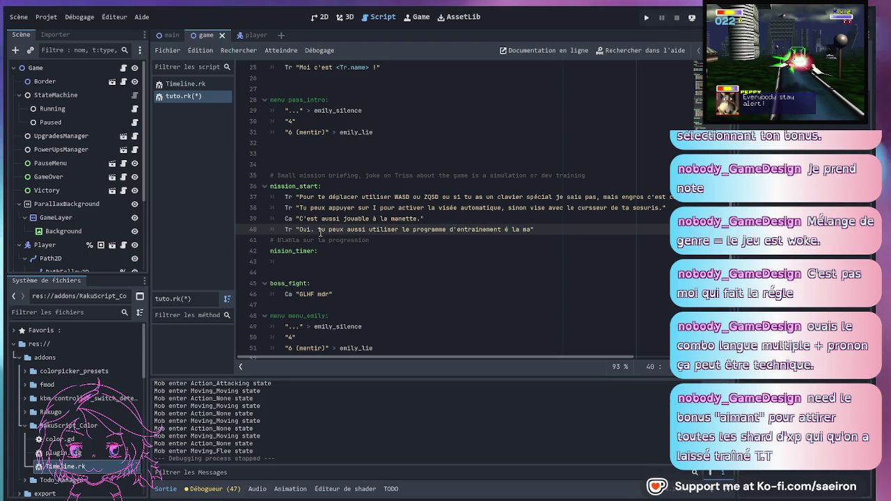
pyautogui.write('.')
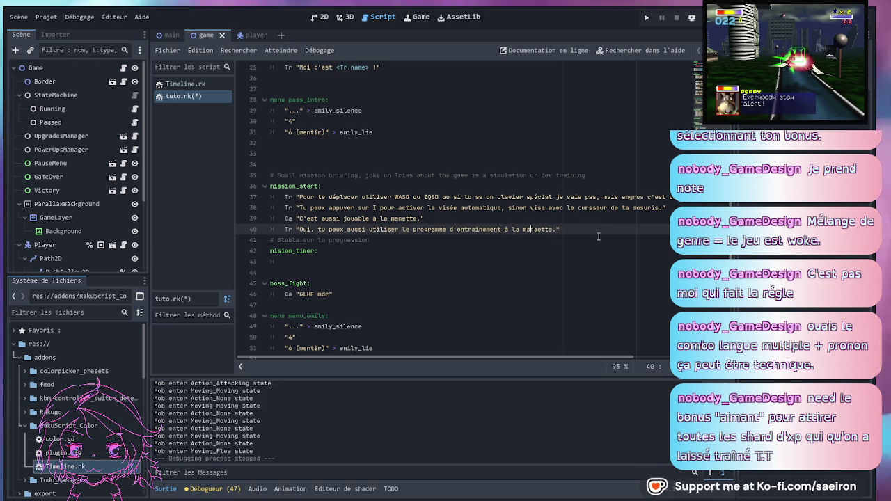
# - Correct the 'manaette' typo to 'manette' on line 40
pyautogui.press('Right')
pyautogui.press('Delete')
pyautogui.press('Right')
pyautogui.press('Right')
pyautogui.press('Right')
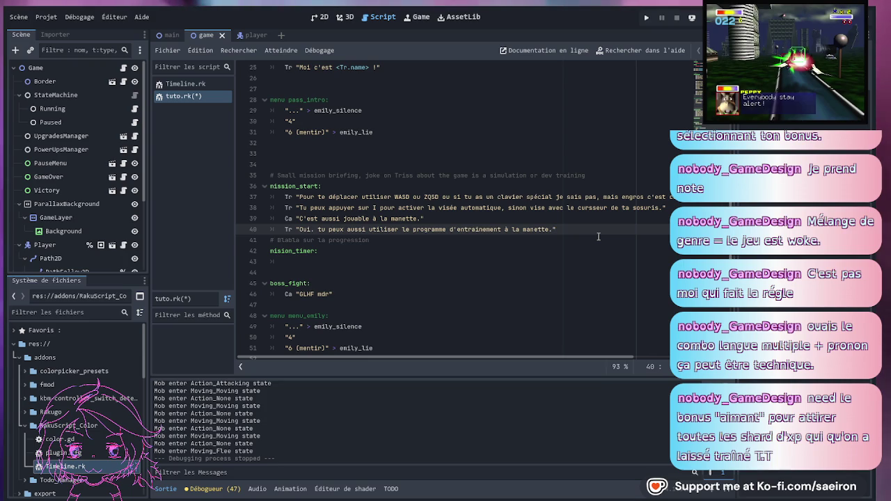
# - Add Tr's line about joysticks and Y for automatic aim, then save tuto.rk
pyautogui.press('Return')
pyautogui.write('Tr "En gros')
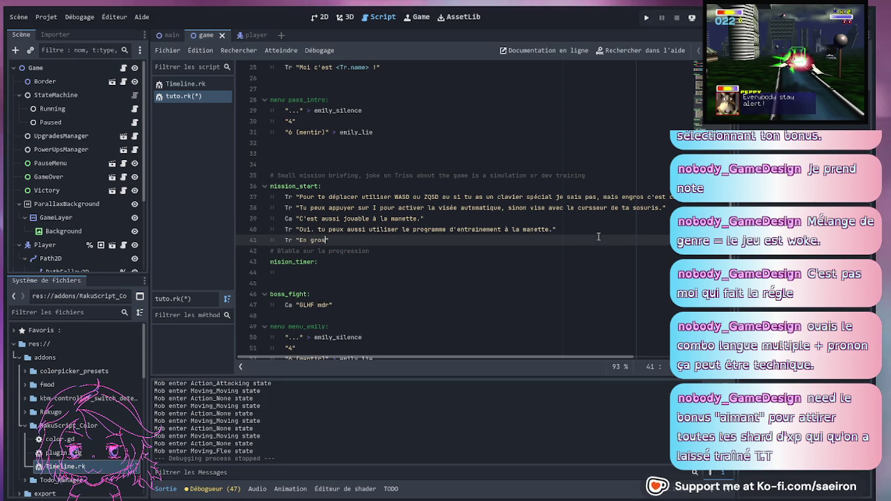
pyautogui.write(' les joystick')
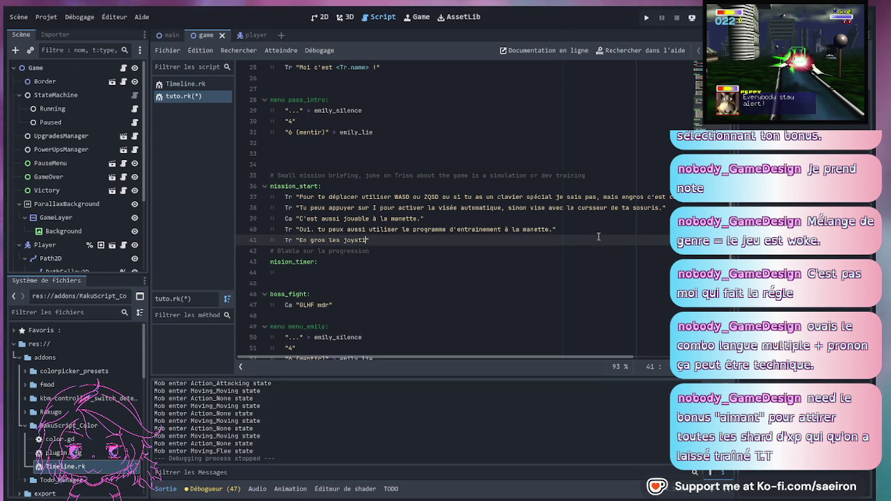
pyautogui.write("s et c'est Y pour ")
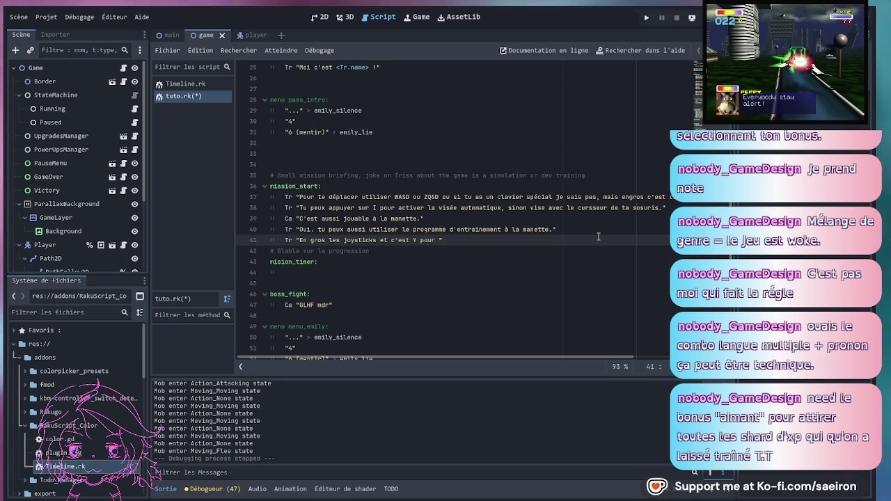
pyautogui.write('utiliser le')
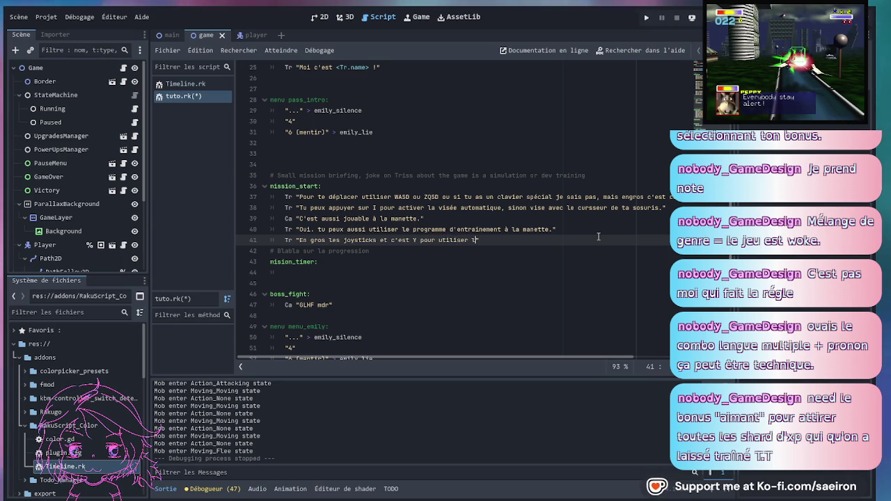
pyautogui.press('BackSpace')
pyautogui.write('a visée autom')
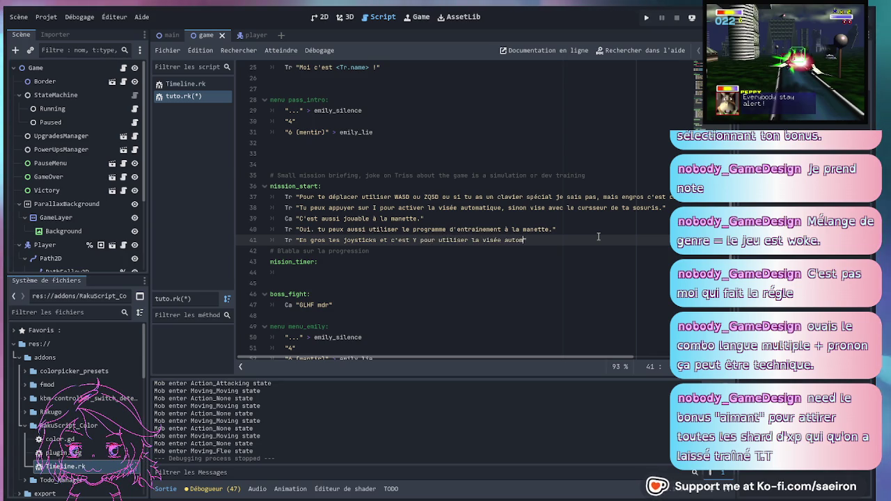
pyautogui.write('atique.')
pyautogui.hotkey('ctrl', 's')
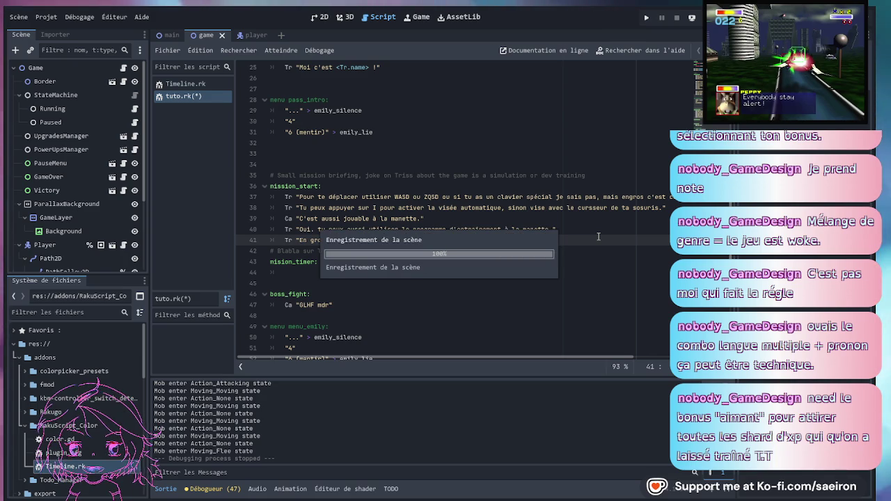
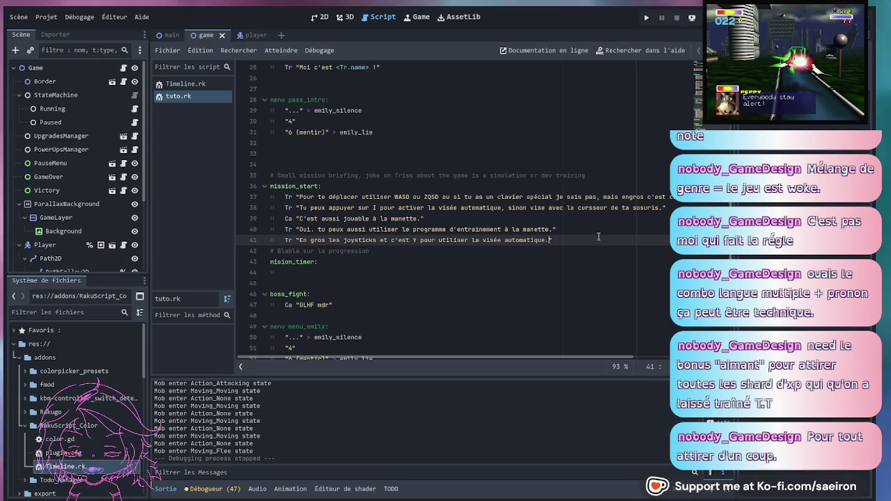
# - Insert two blank lines after line 41 at the end of the mission_start block
pyautogui.press('Return')
pyautogui.press('Return')
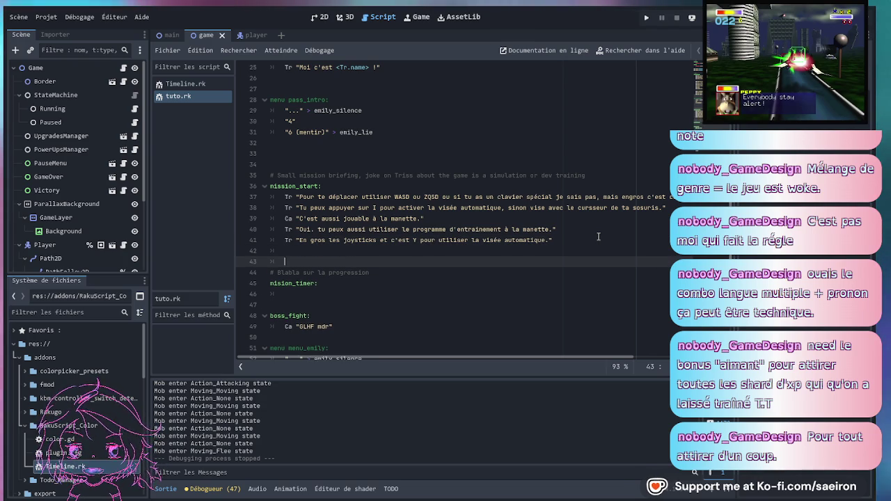
pyautogui.press('Up')
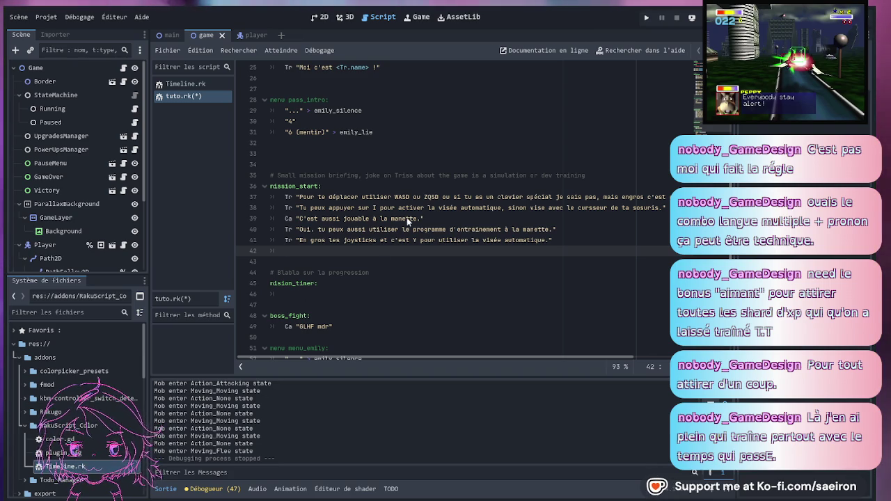
pyautogui.click(437, 219)
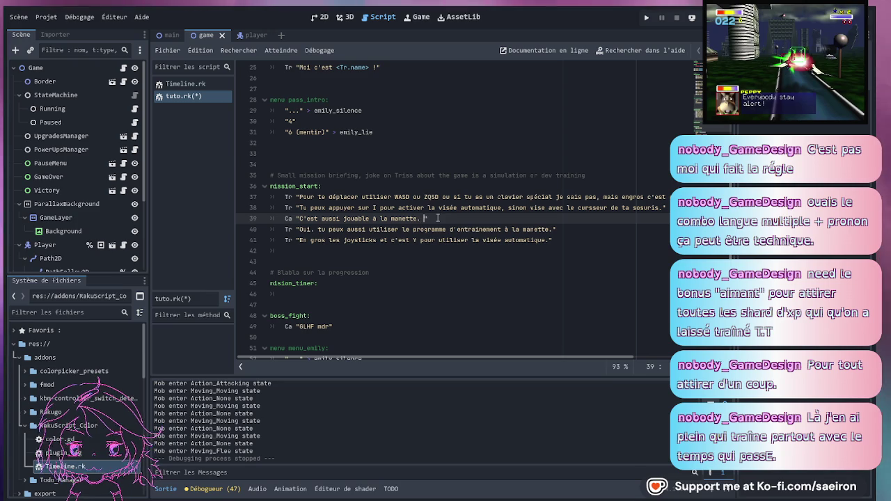
# - Append "Si c'est pas buggué..." to the controller line 39
pyautogui.write('si dest pas')
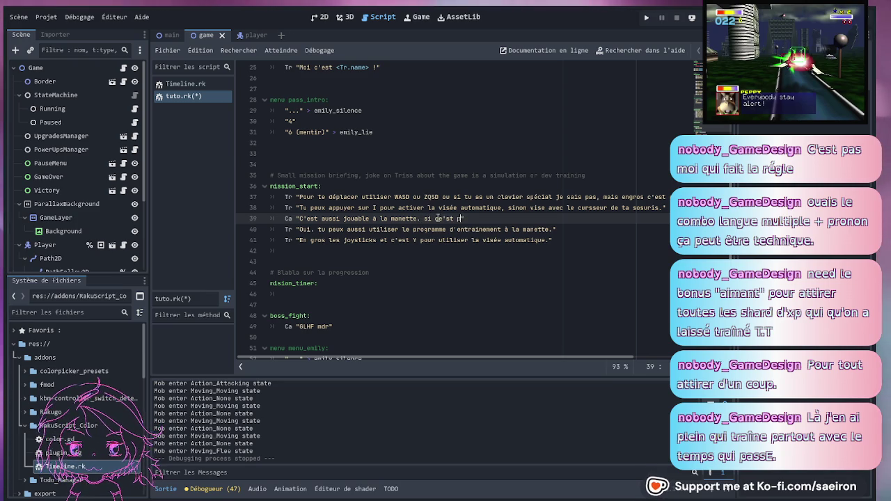
pyautogui.write(' bugué')
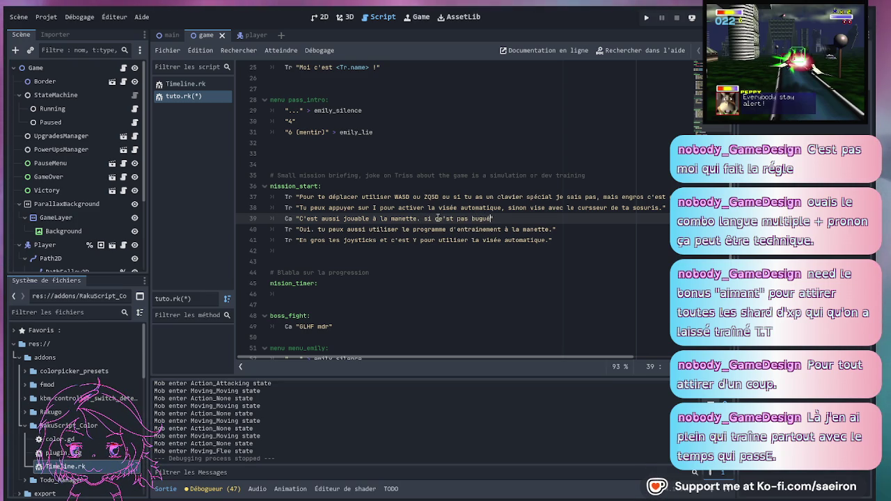
pyautogui.press('BackSpace')
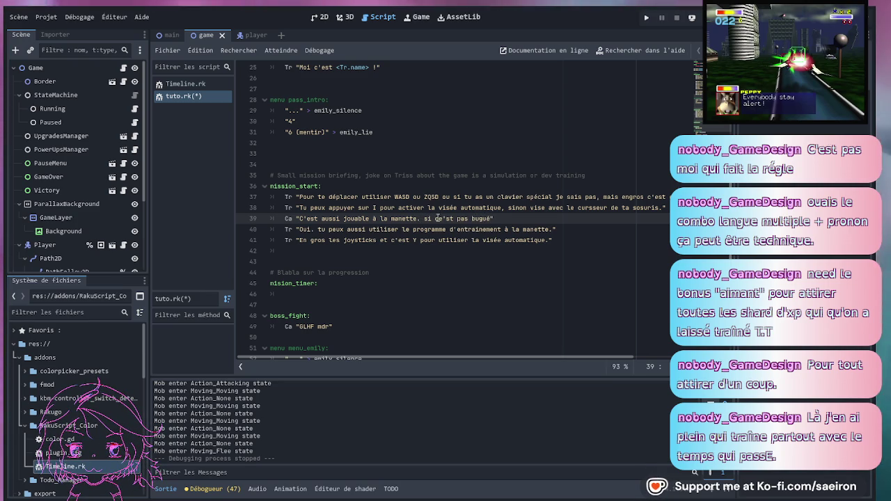
pyautogui.write('é')
pyautogui.write('g')
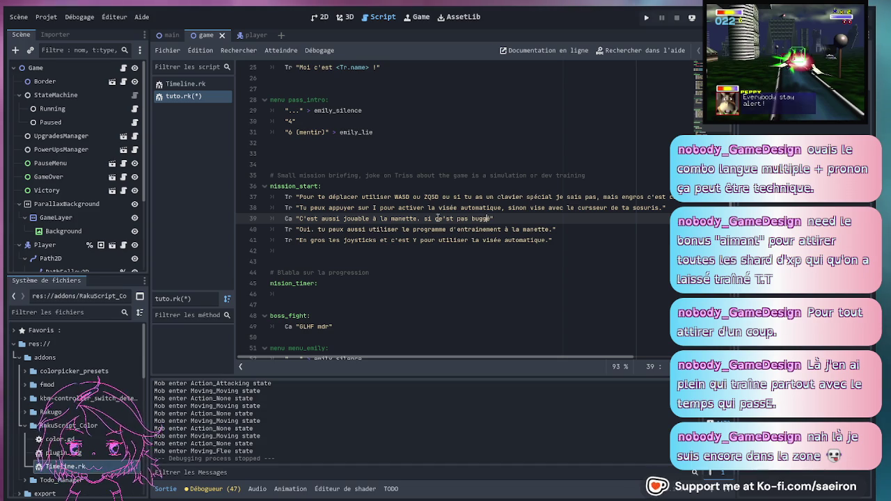
pyautogui.write('u')
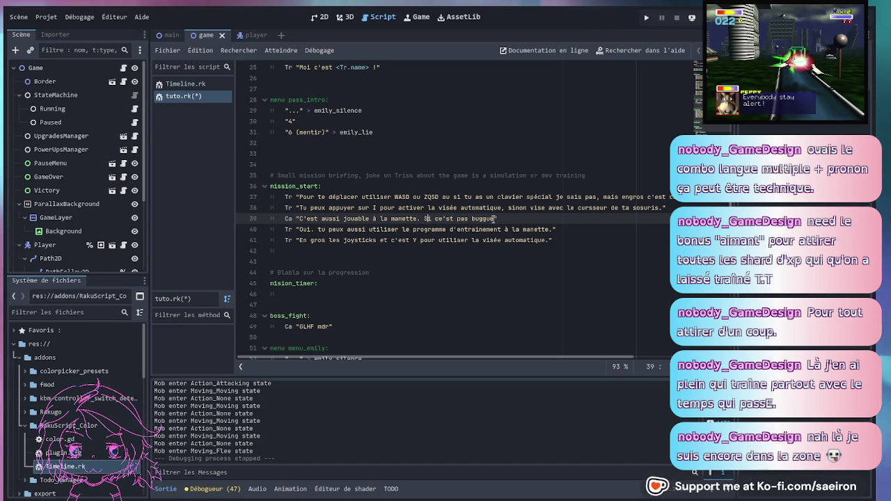
pyautogui.write('...')
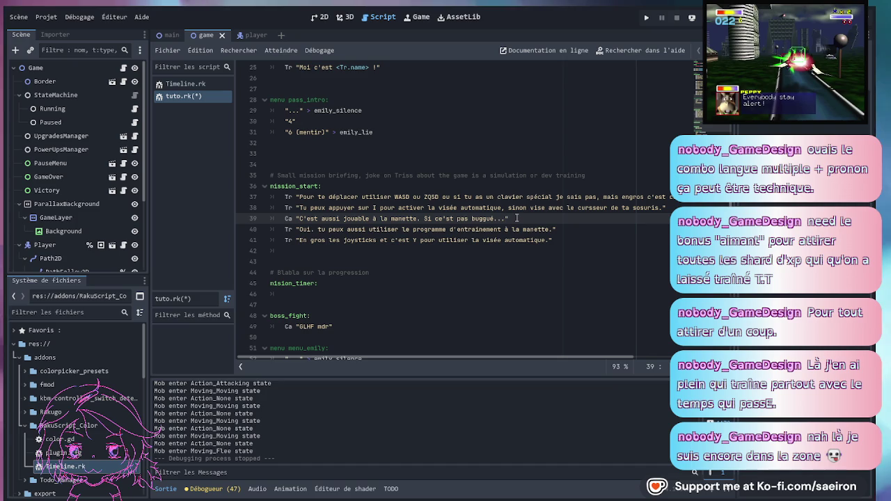
# - Change "Oui." to "Oui !" on line 40
pyautogui.click(317, 240)
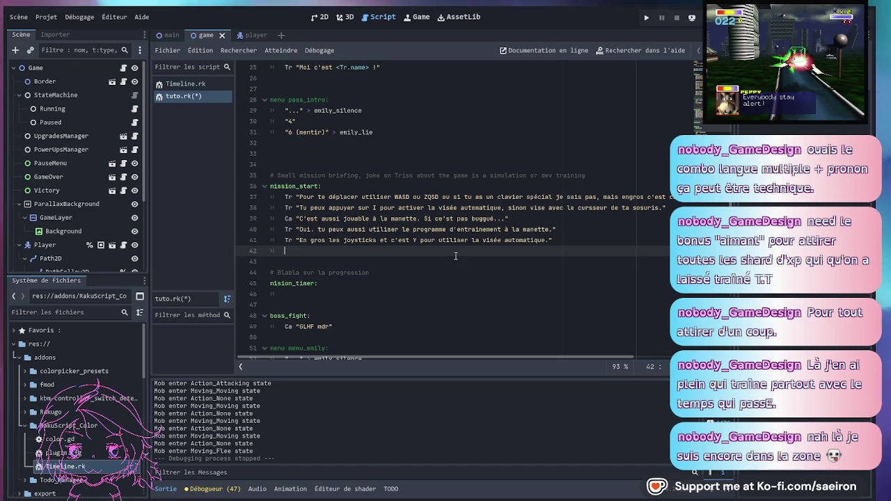
pyautogui.click(316, 229)
pyautogui.press('BackSpace')
pyautogui.write('!')
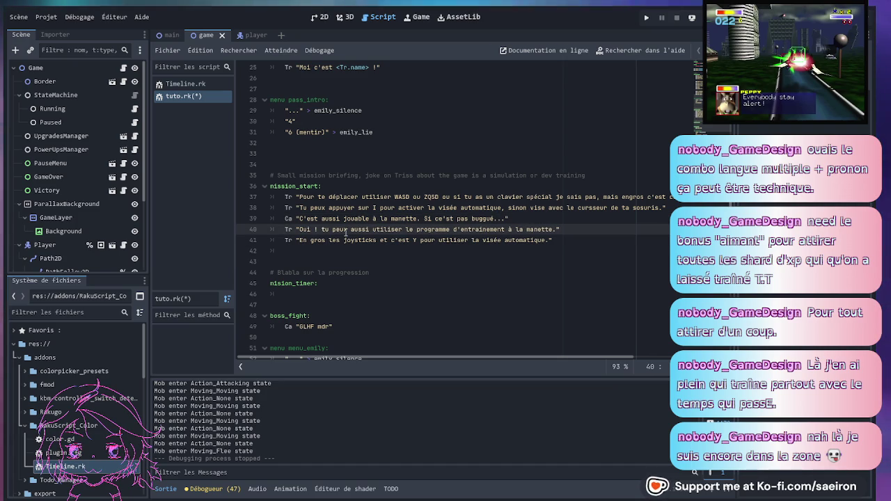
pyautogui.click(371, 252)
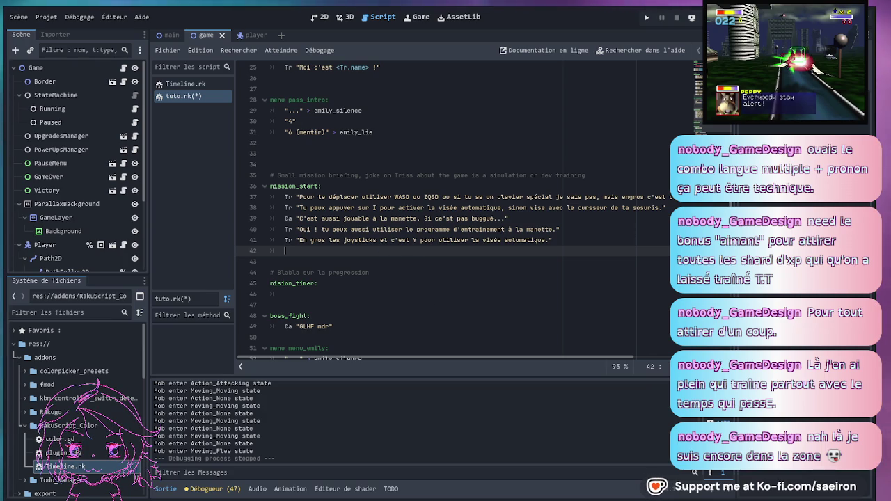
pyautogui.click(671, 209)
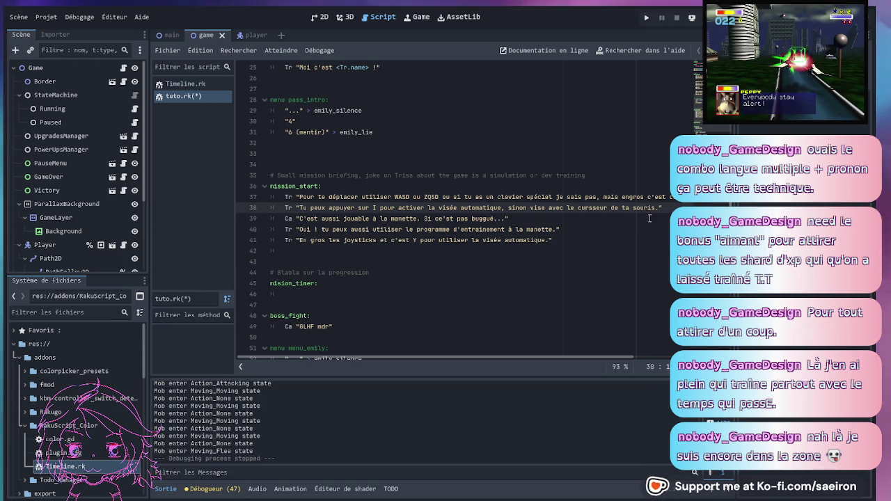
pyautogui.click(469, 250)
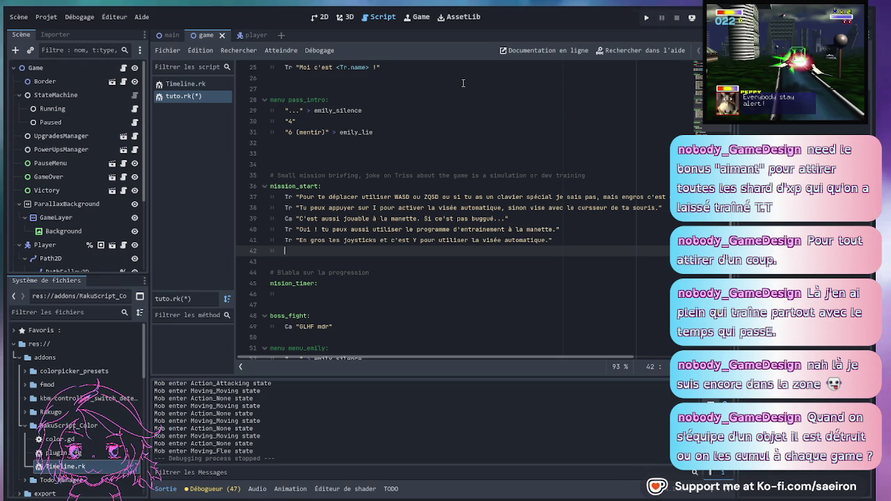
# - Write Tr's line about a simulation with aliens to dodge while shooting them
pyautogui.write('Tr"')
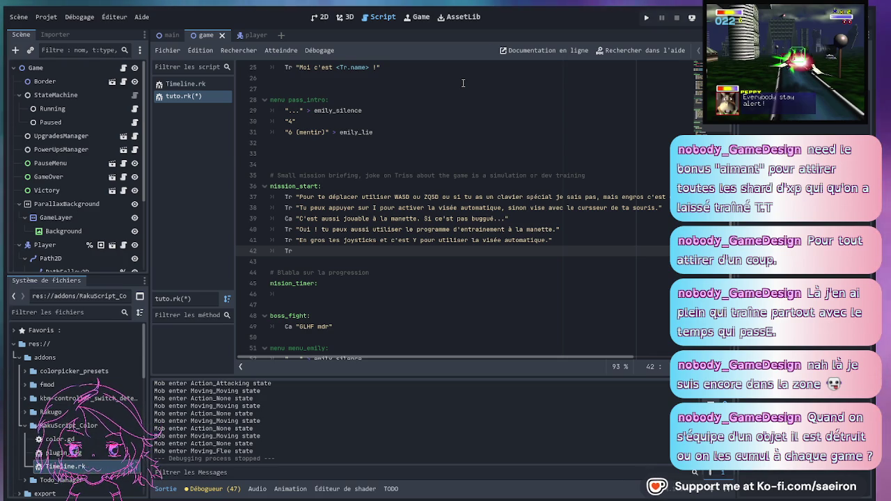
pyautogui.write('"Le pro')
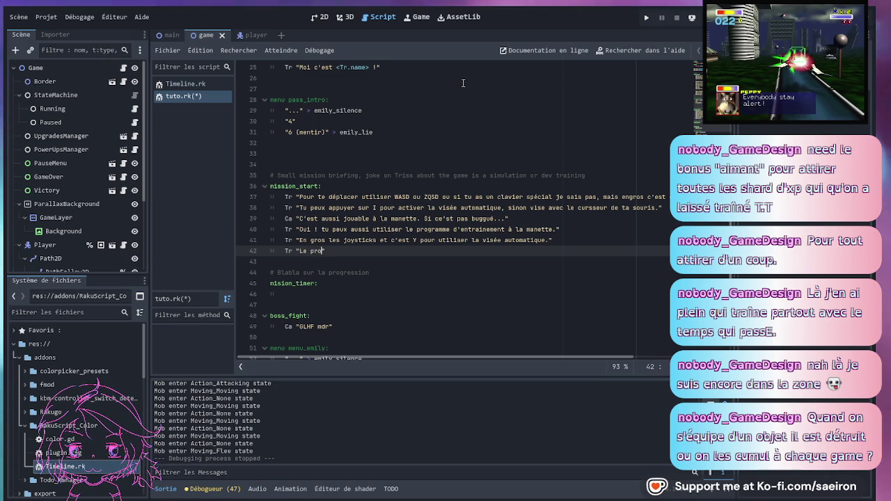
pyautogui.write(' og')
pyautogui.write('simulation')
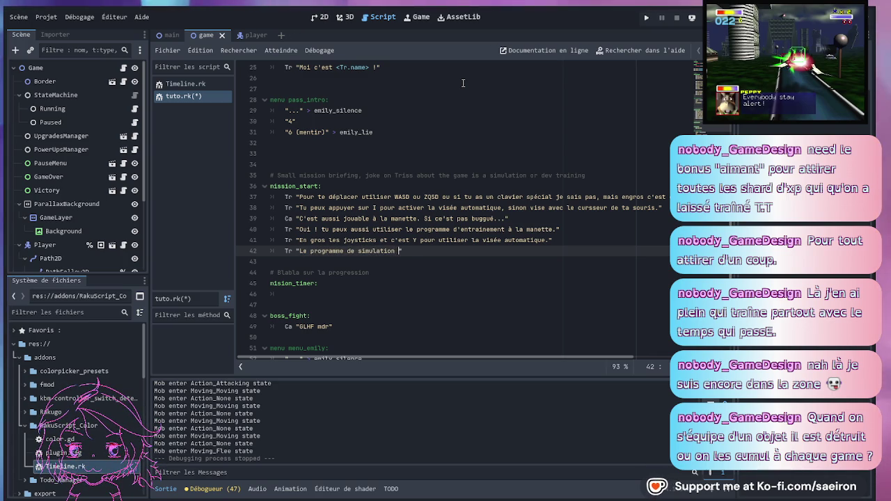
pyautogui.write(' aliens, essaie de les')
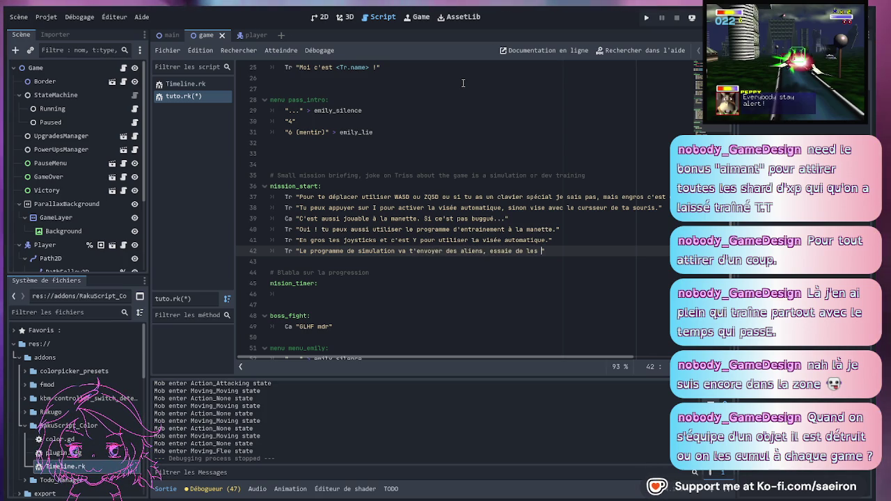
pyautogui.write('viter ')
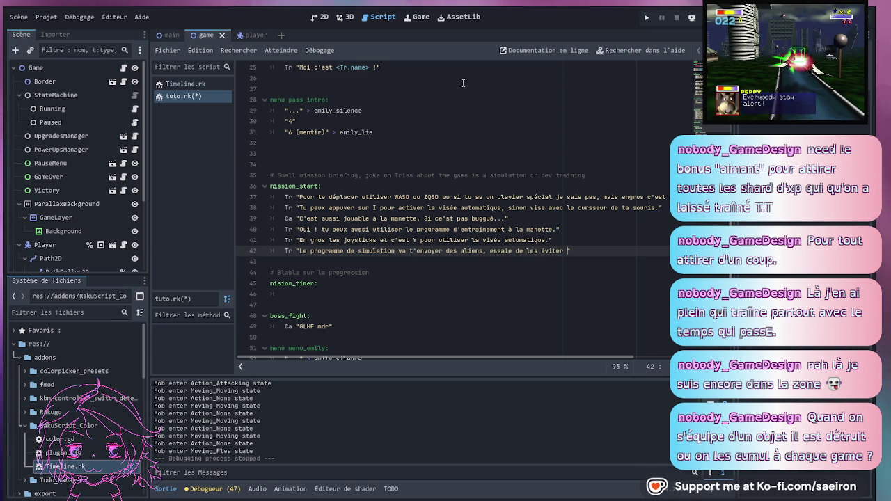
pyautogui.write('tout en leur ')
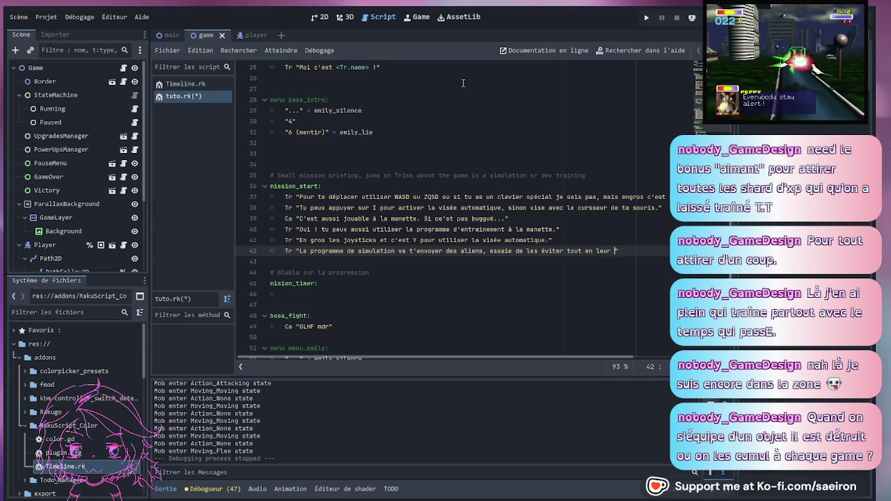
pyautogui.write('tirant dessus.')
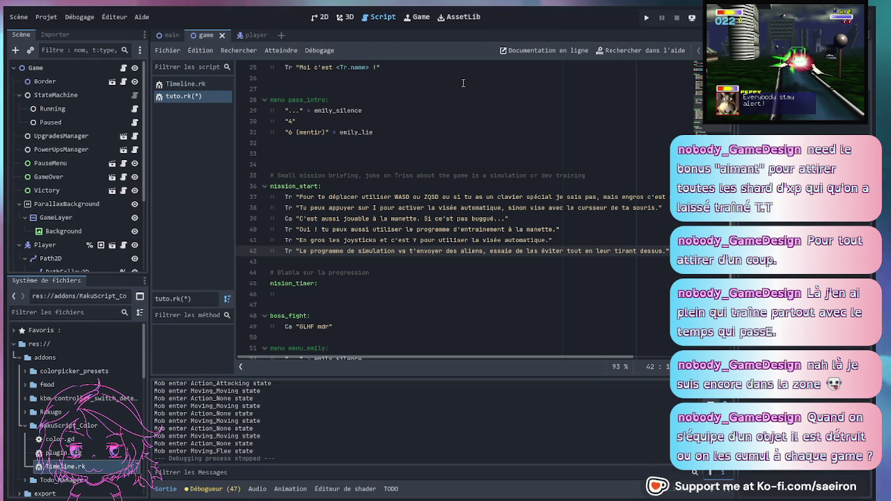
# - Finish the rare-components line, then add Ca's survivor XP line and a Tr "..." reply
pyautogui.write('"')
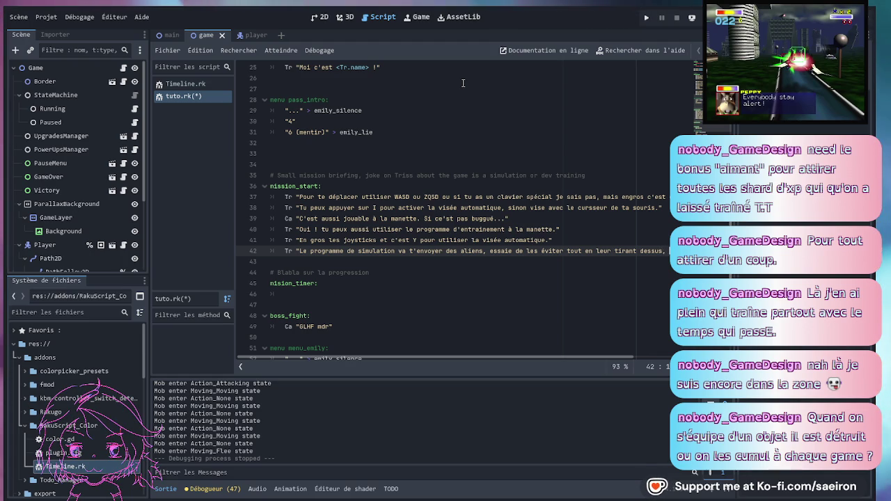
pyautogui.write(' e')
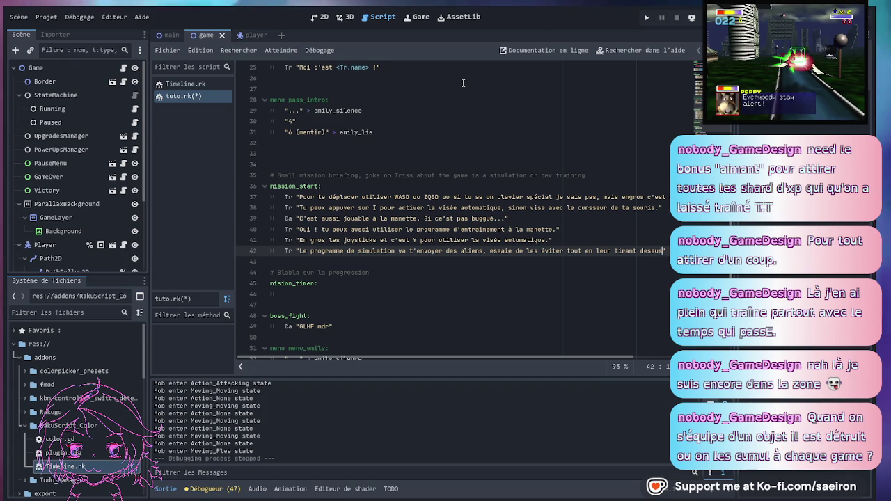
pyautogui.write('t tu pourra')
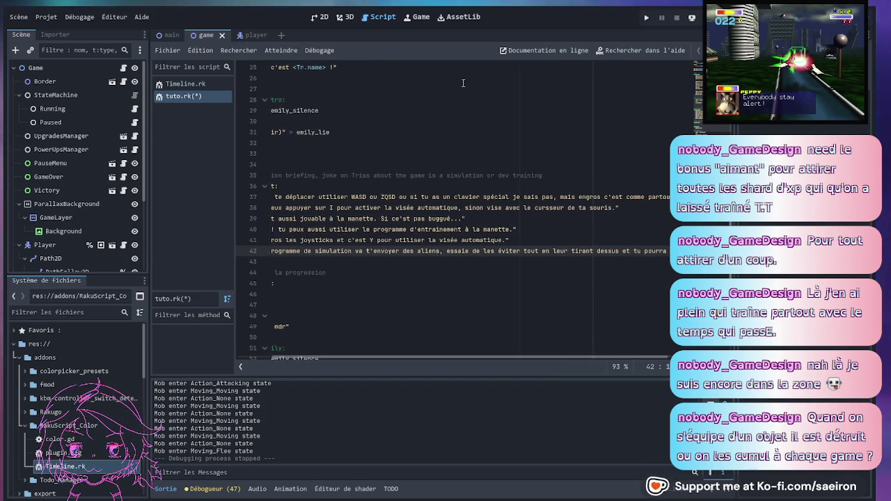
pyautogui.write(' ramasser de')
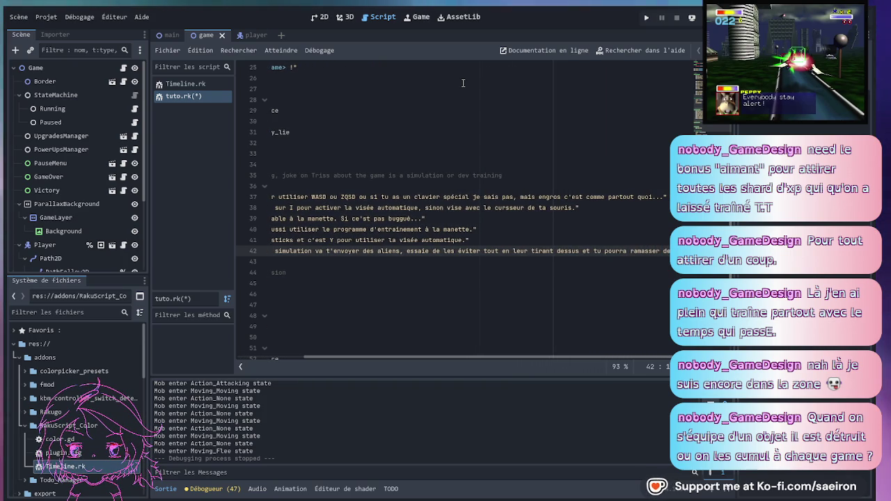
pyautogui.write('s composa')
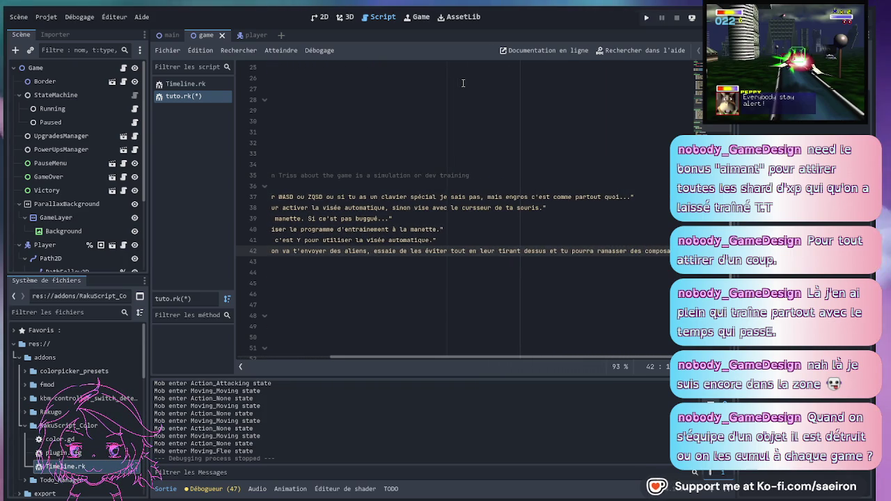
pyautogui.write('nt rare pour amélior')
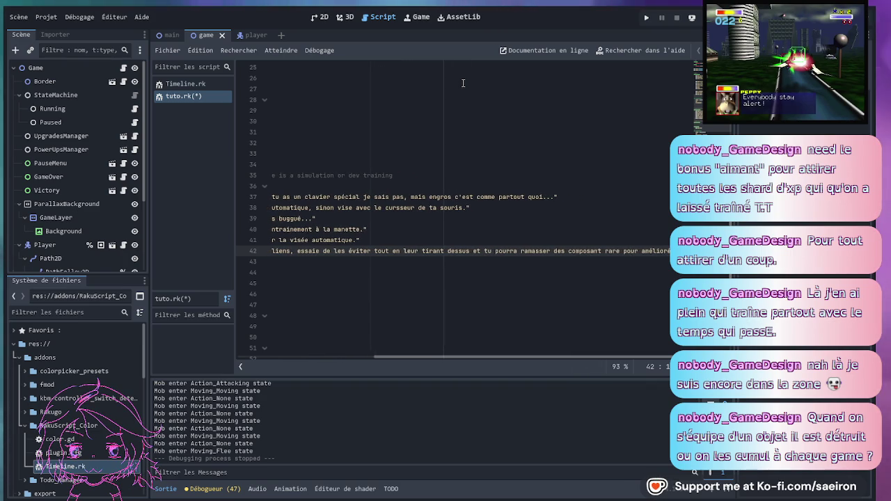
pyautogui.write('é ton vaiss')
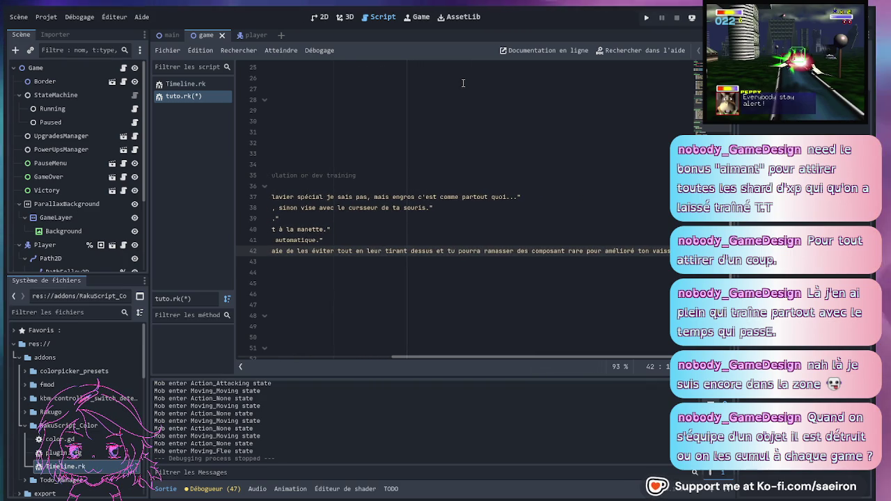
pyautogui.press('Return')
pyautogui.write('Ca "C\'est un survivor')
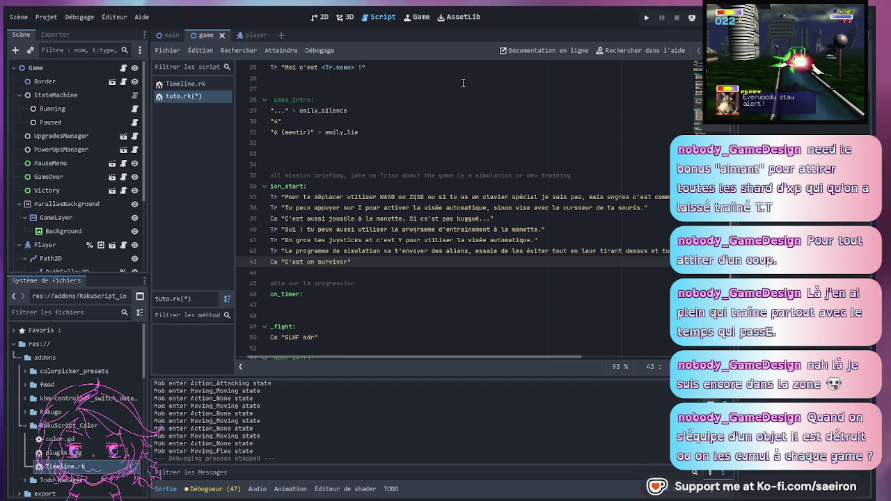
pyautogui.write(', rama')
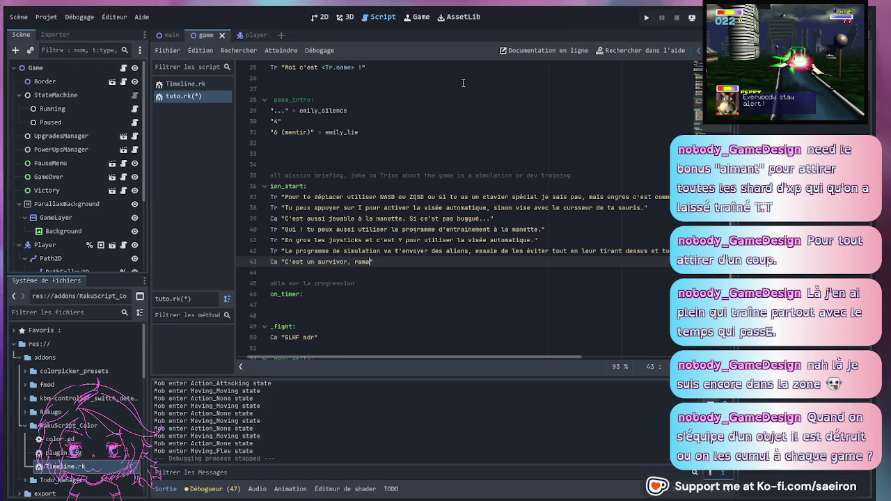
pyautogui.write("sse de l'X")
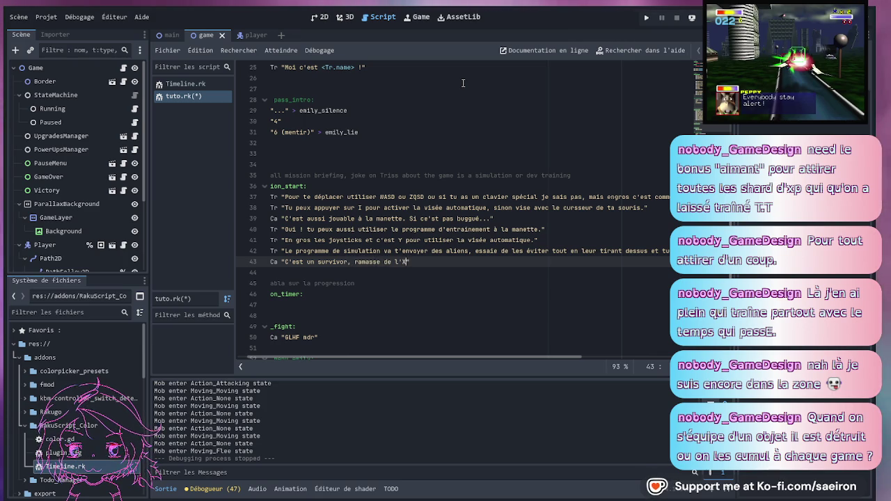
pyautogui.write('P et fait tout pété')
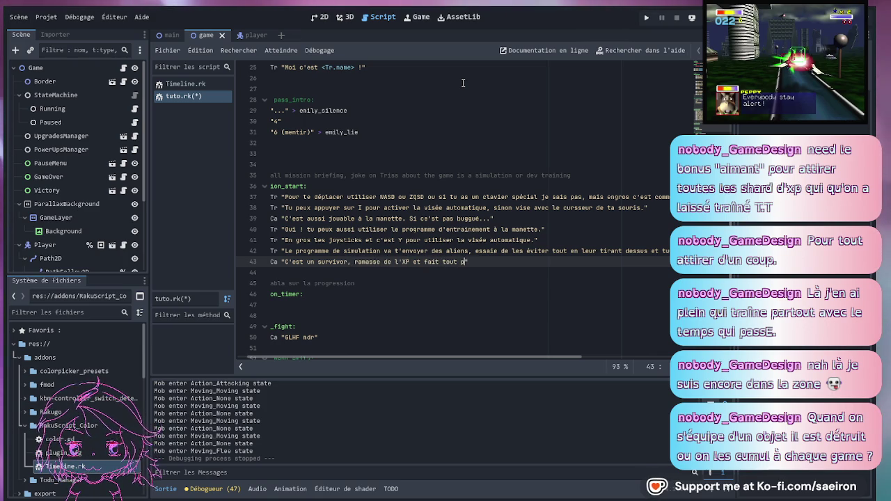
pyautogui.write('r.')
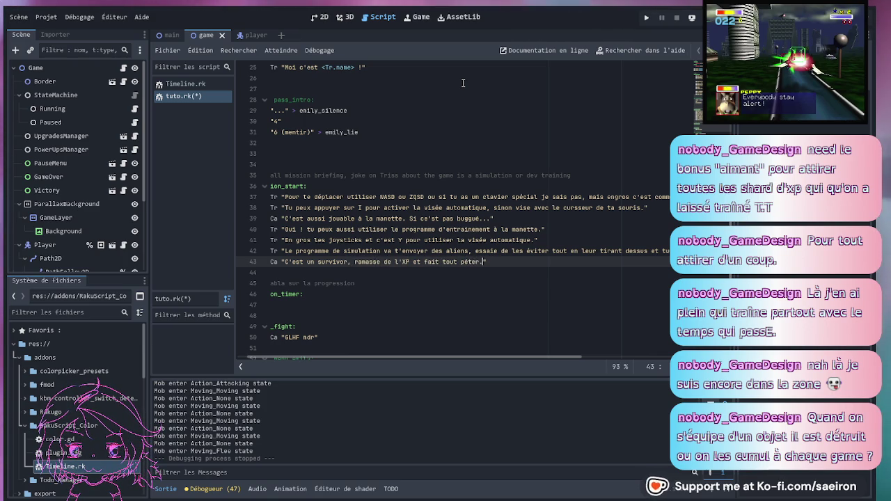
pyautogui.write('..')
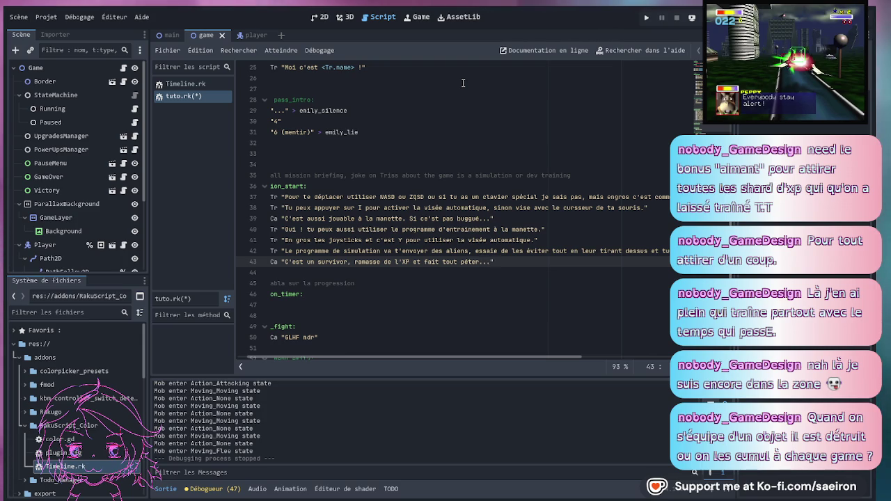
pyautogui.press('Return')
pyautogui.write('"...')
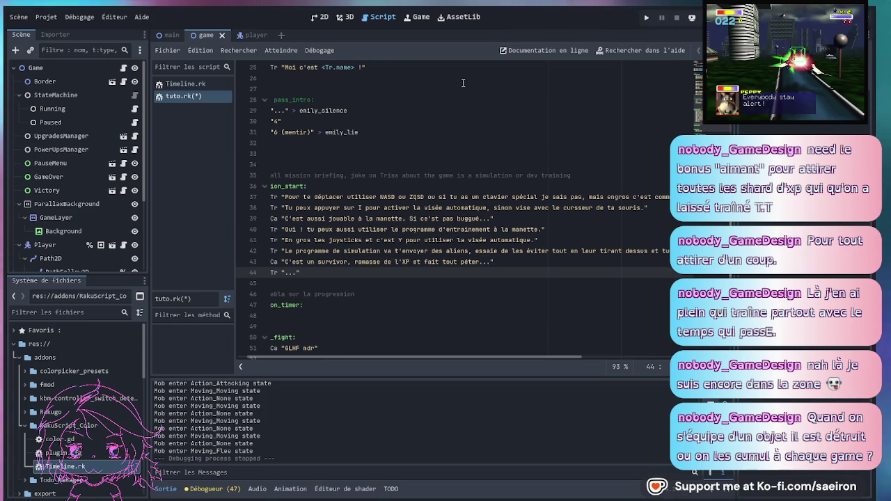
pyautogui.scroll(-3, 386, 201)
# - Reword Ca's line 21 to suggest setting your preferences in the options, and save tuto.rk
pyautogui.click(385, 200)
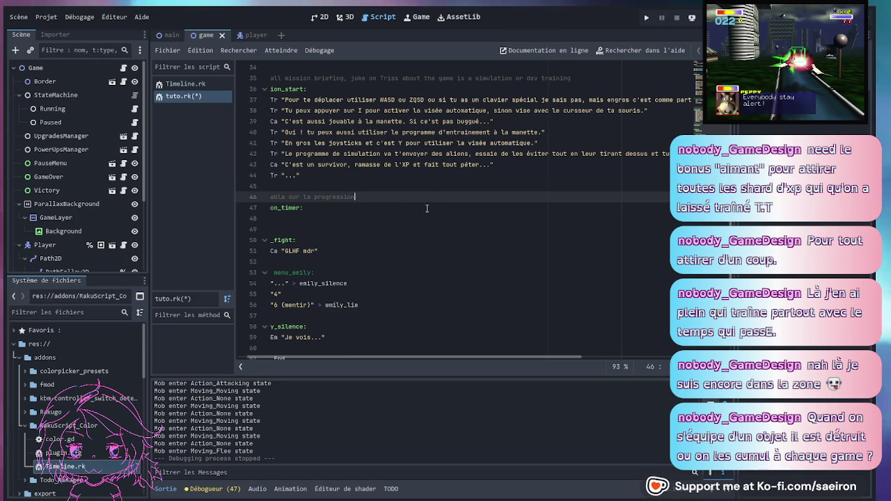
pyautogui.click(376, 221)
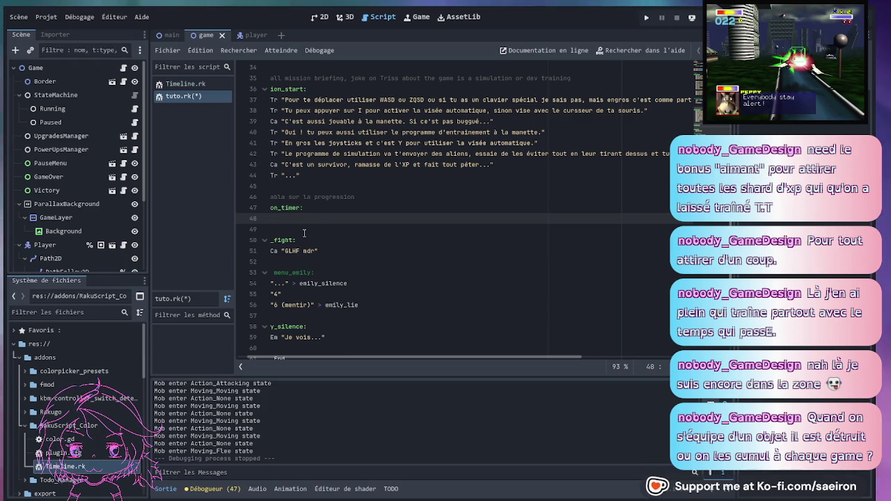
pyautogui.click(312, 179)
pyautogui.hotkey('ctrl', 'z')
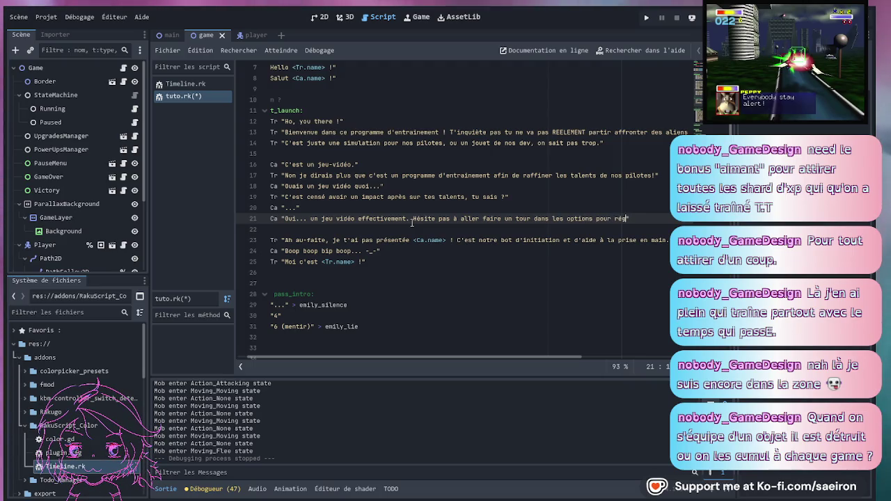
pyautogui.write('g')
pyautogui.write('lé genr le son')
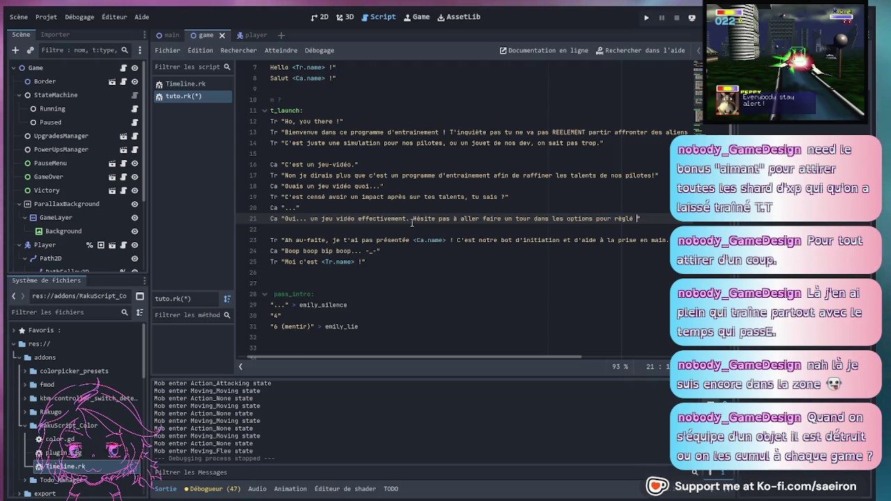
pyautogui.write(' qui hurle o')
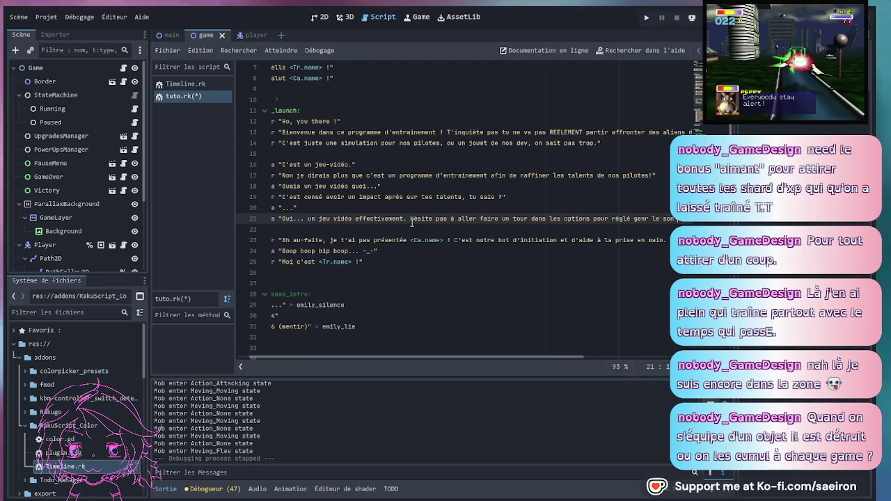
pyautogui.write('u de')
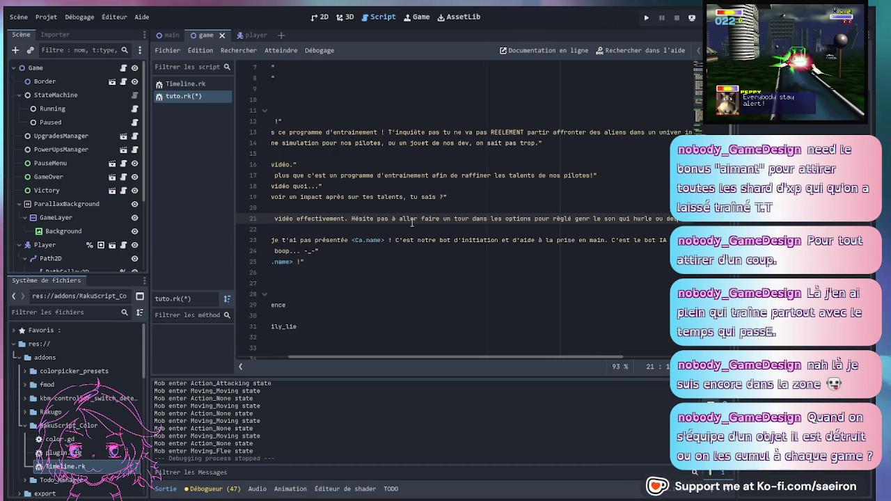
pyautogui.write('s tro')
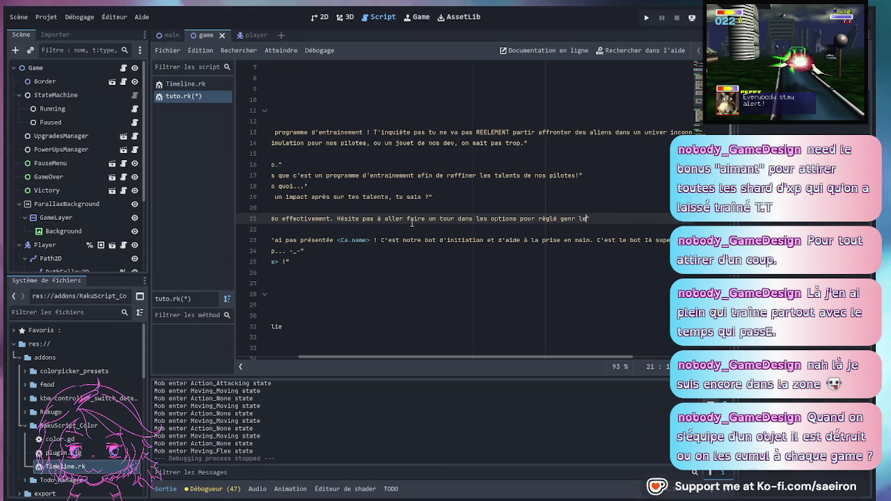
pyautogui.press('BackSpace')
pyautogui.press('BackSpace')
pyautogui.press('BackSpace')
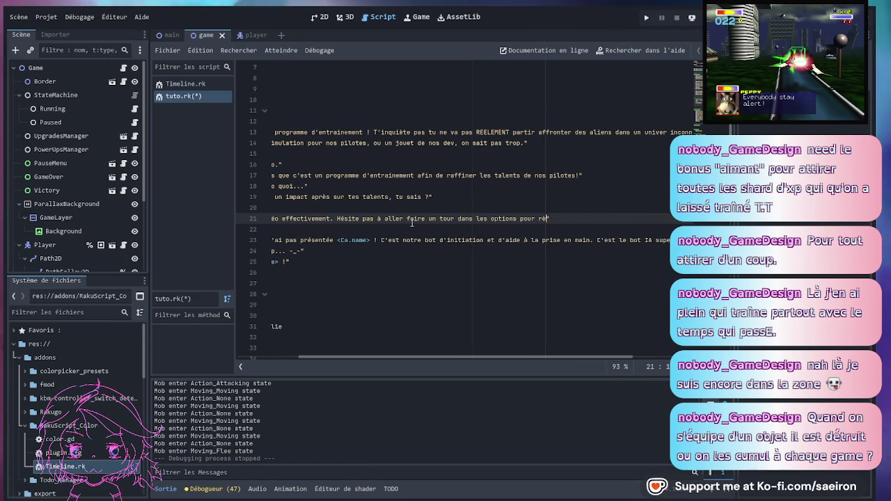
pyautogui.write('égler des ')
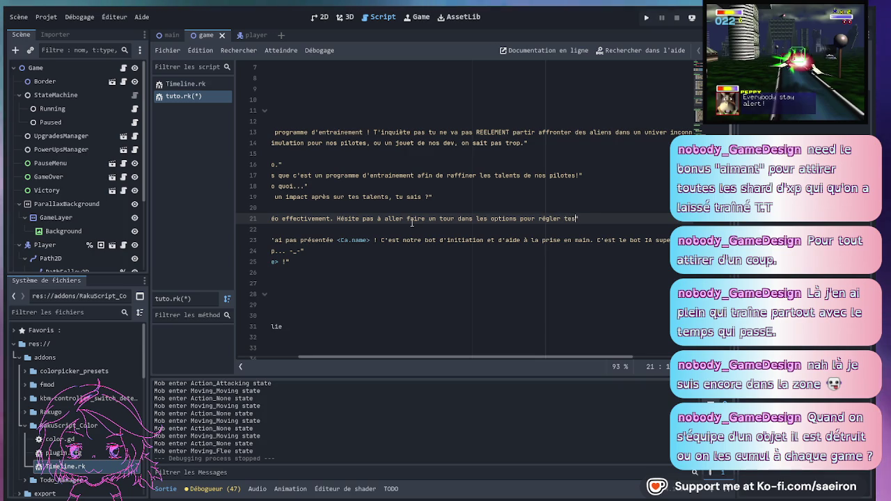
pyautogui.write('s préferences."')
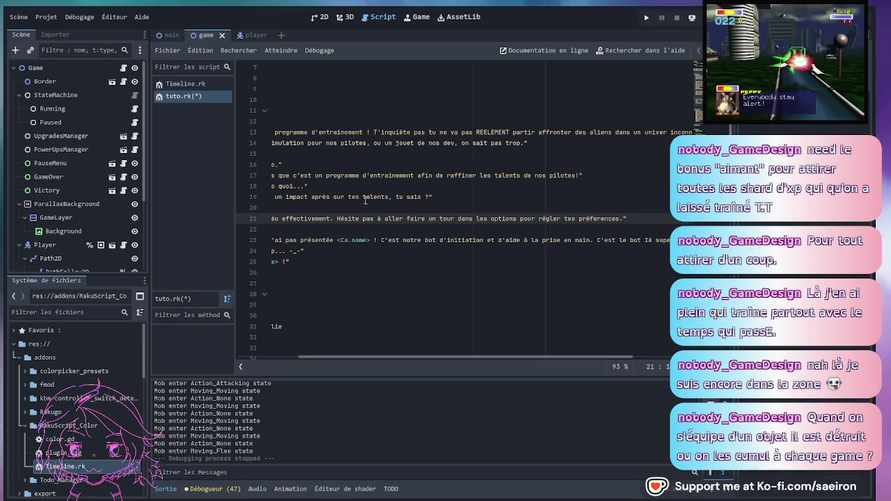
pyautogui.hscroll(-5, 563, 287)
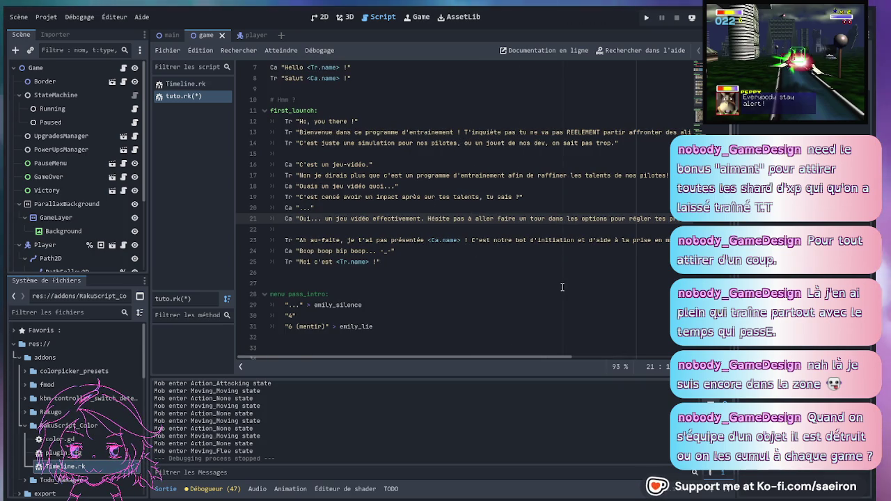
pyautogui.scroll(-2, 341, 240)
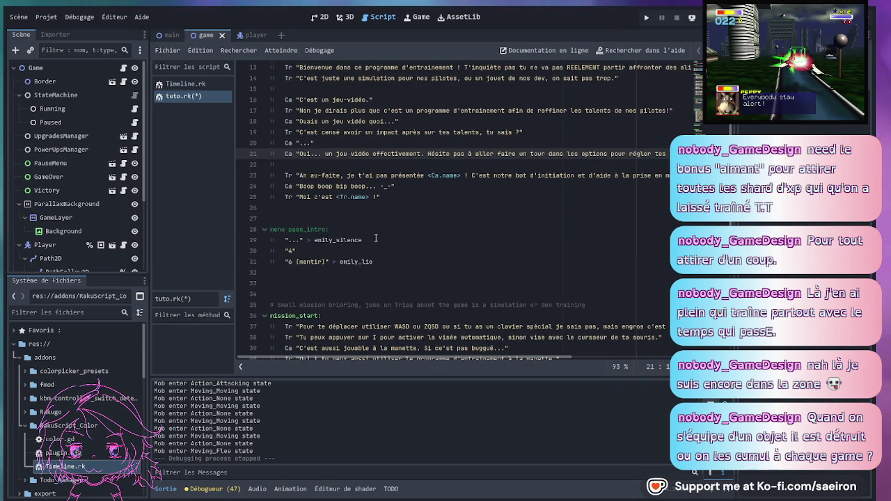
pyautogui.click(415, 218)
pyautogui.hotkey('ctrl', 's')
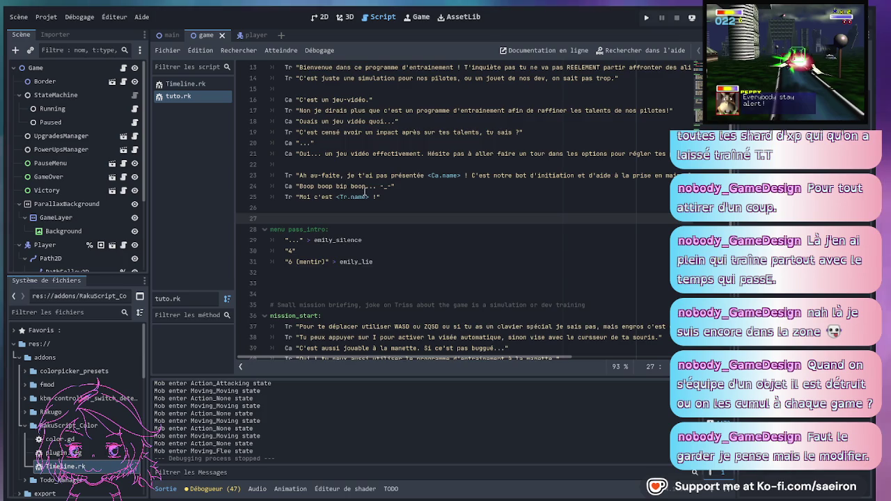
# - Remove the extra empty lines around menu pass_intro
pyautogui.scroll(-2, 380, 188)
pyautogui.scroll(-6, 380, 188)
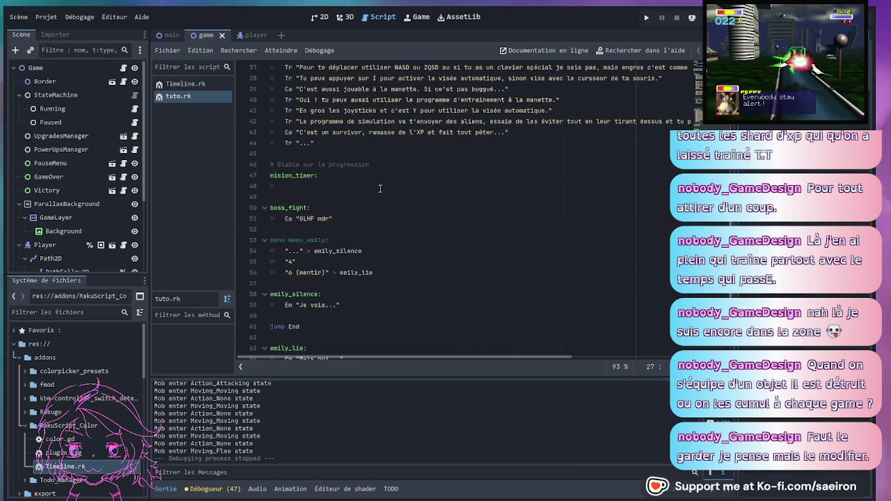
pyautogui.scroll(7, 381, 188)
pyautogui.press('BackSpace')
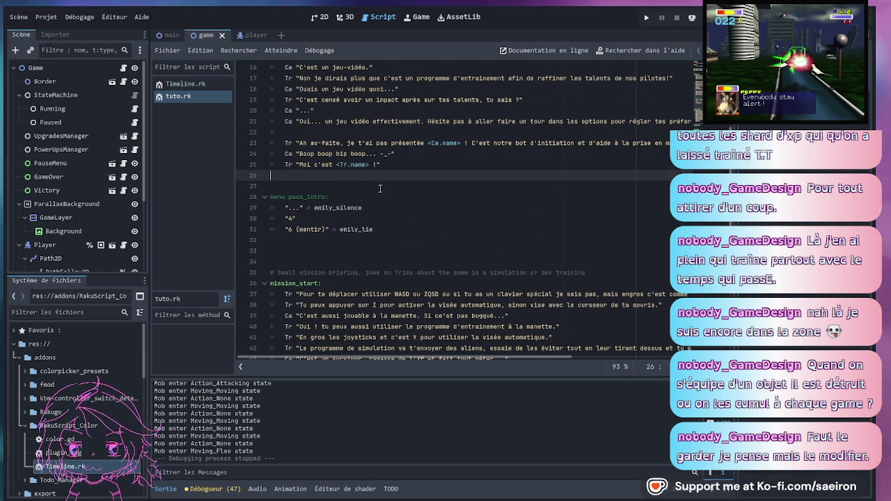
pyautogui.press('Down')
pyautogui.press('Down')
pyautogui.press('Down')
pyautogui.press('Down')
pyautogui.press('Delete')
pyautogui.press('Delete')
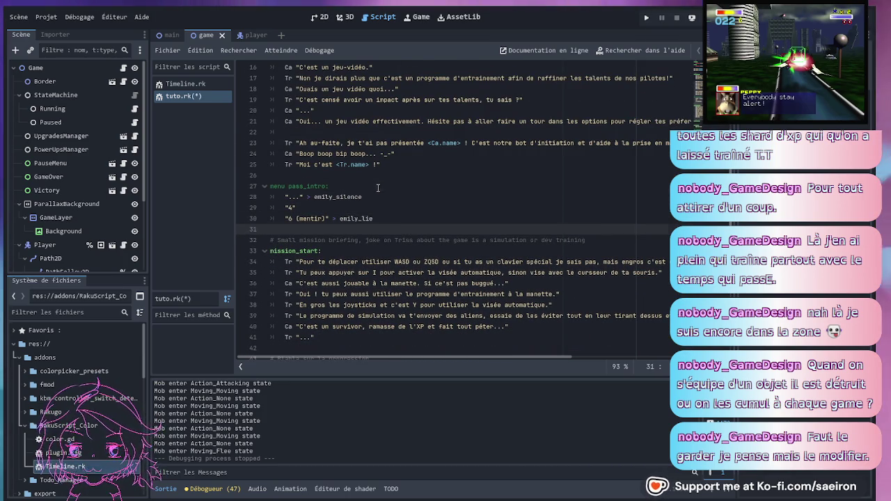
# - Comment out the Hello and Salut greetings on lines 7 and 8 with Ctrl+K
pyautogui.click(380, 188)
pyautogui.scroll(-3, 380, 188)
pyautogui.scroll(-5, 339, 288)
pyautogui.scroll(13, 363, 204)
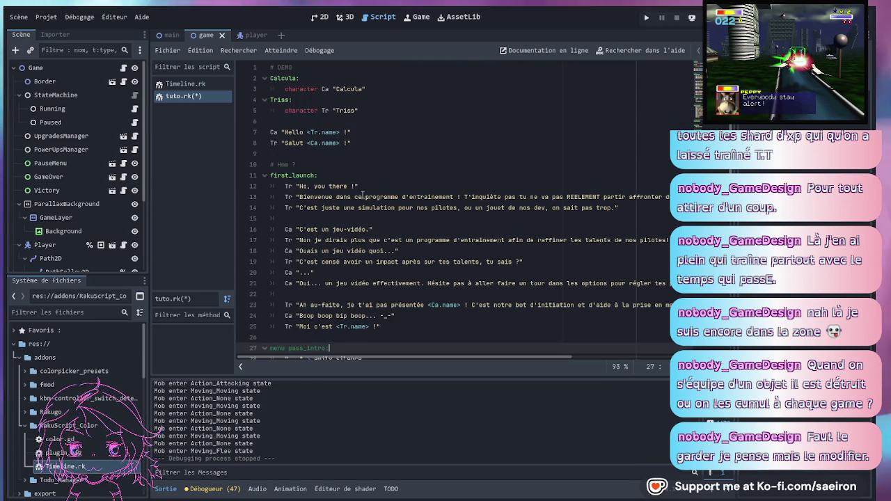
pyautogui.click(366, 176)
pyautogui.click(371, 142)
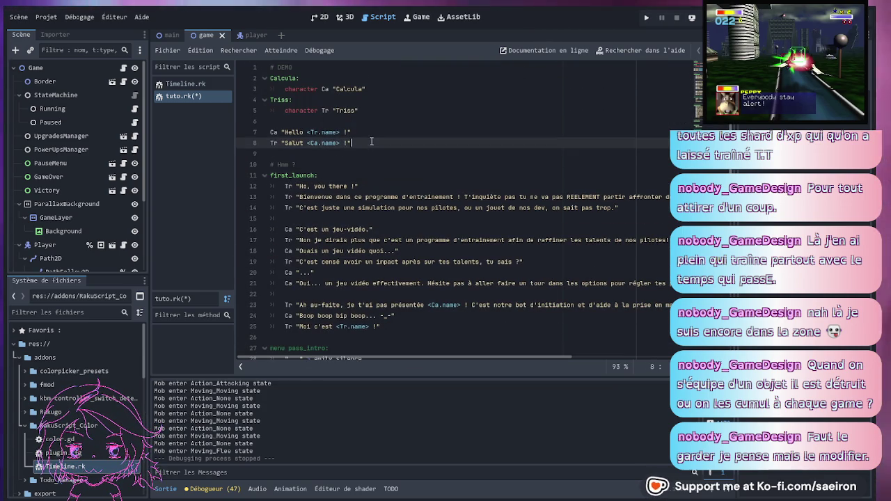
pyautogui.moveTo(371, 142); pyautogui.dragTo(250, 134)
pyautogui.click(250, 133)
pyautogui.moveTo(352, 143); pyautogui.dragTo(249, 135)
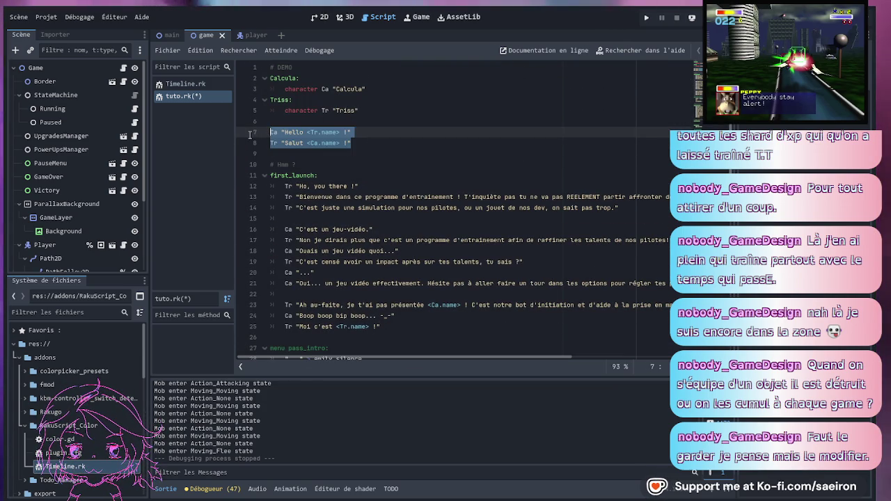
pyautogui.click(248, 139)
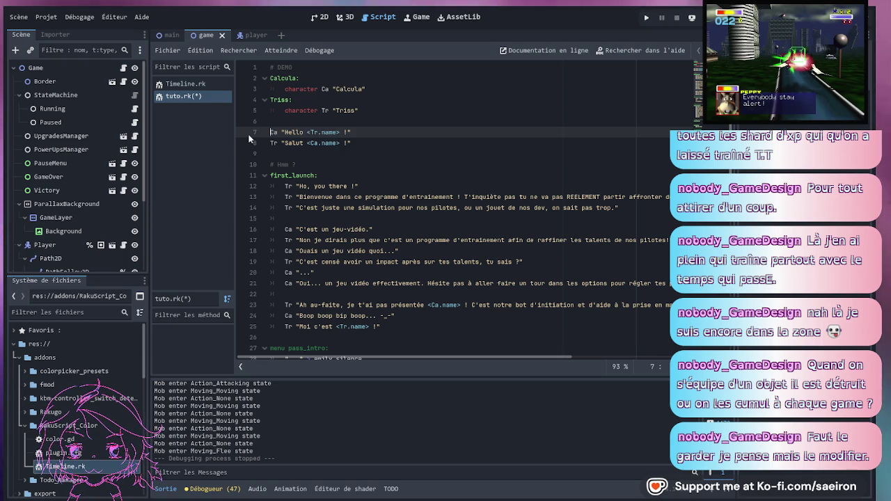
pyautogui.hotkey('ctrl', 'k')
pyautogui.press('Down')
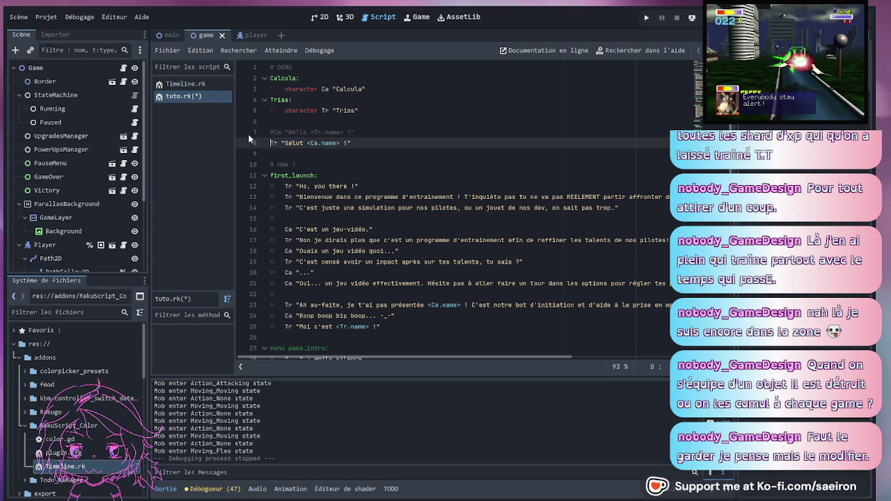
pyautogui.hotkey('ctrl', 'k')
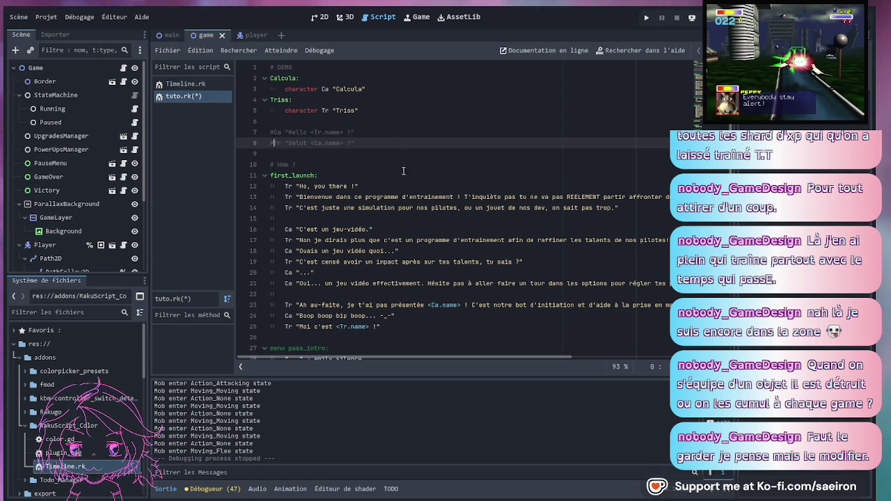
# - Replace "DEMO" in the header comment with "L'operatrice et son IA"
pyautogui.click(390, 64)
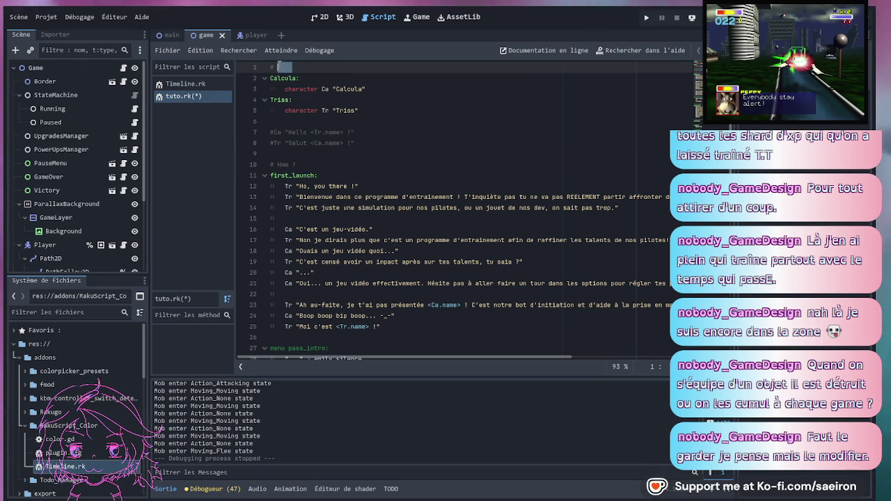
pyautogui.press('BackSpace')
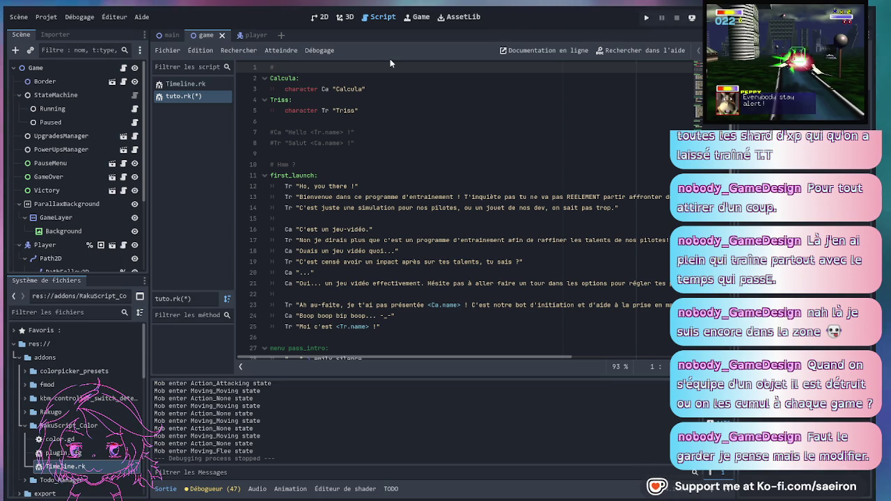
pyautogui.write(" L'o")
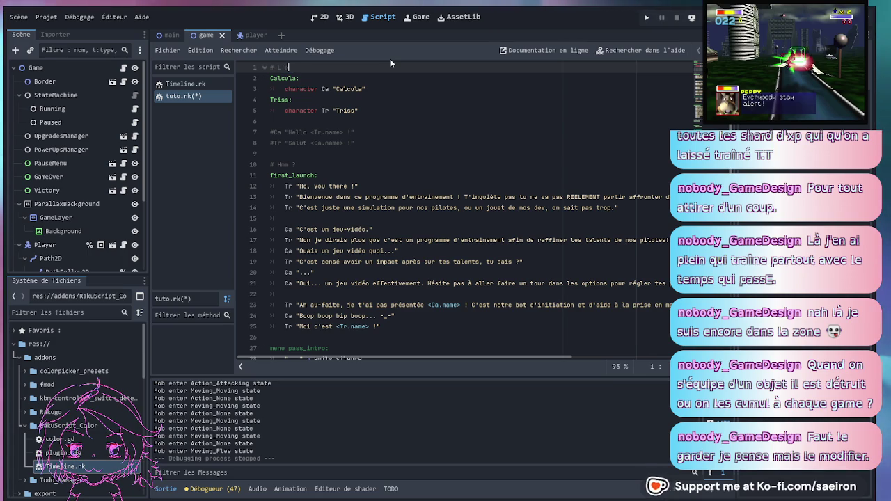
pyautogui.write('peratrice et ')
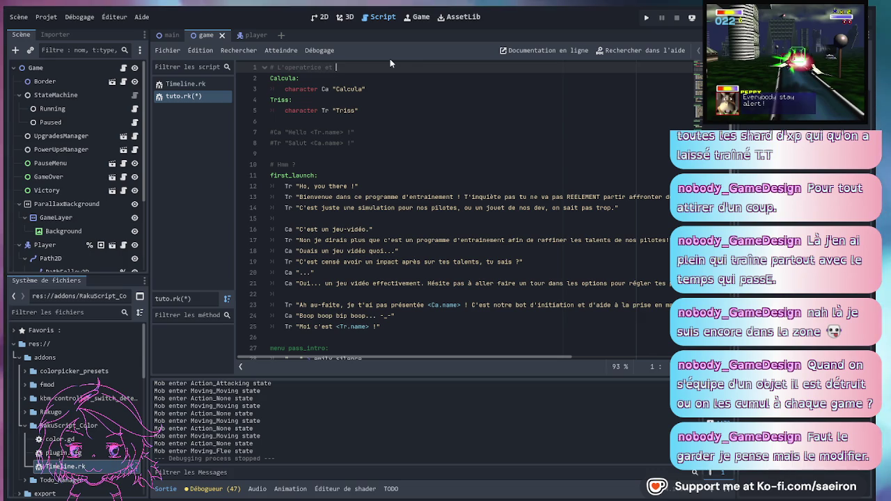
pyautogui.write('son IA')
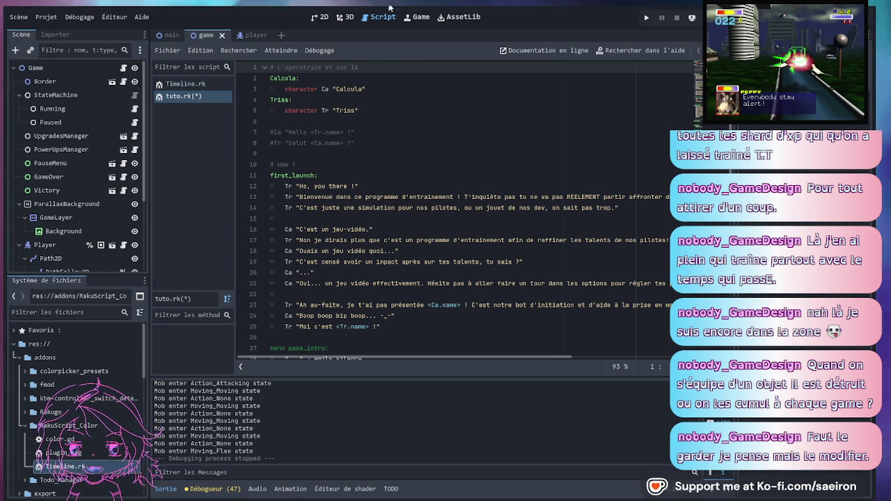
pyautogui.scroll(-2, 385, 98)
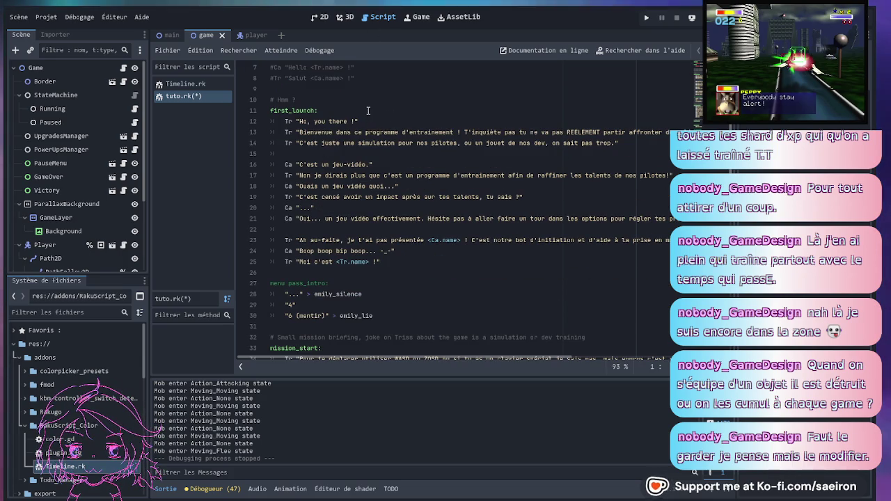
# - Locate the pass_intro menu block and try a first selection of its lines
pyautogui.click(349, 99)
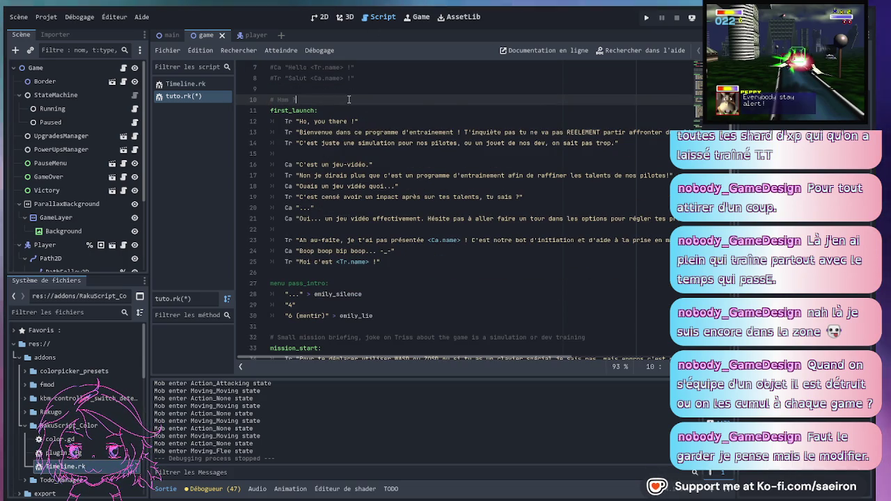
pyautogui.scroll(-4, 374, 180)
pyautogui.click(375, 181)
pyautogui.click(329, 154)
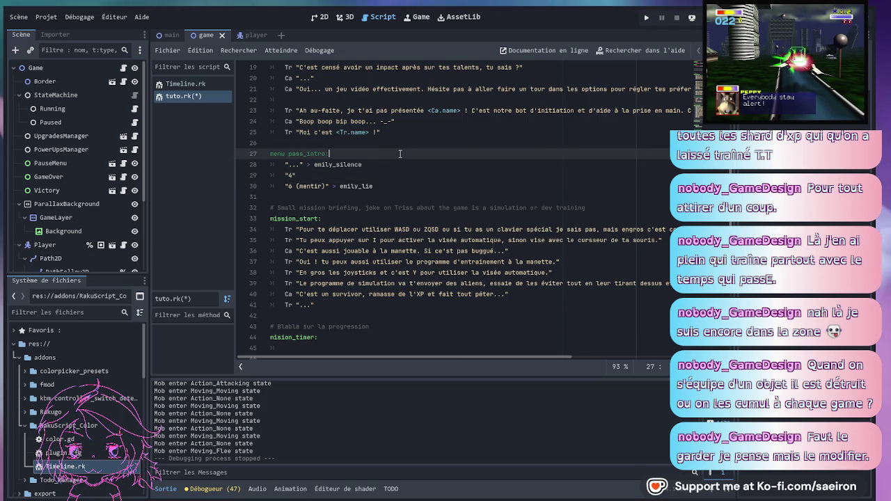
pyautogui.scroll(2, 390, 256)
pyautogui.click(390, 255)
pyautogui.scroll(1, 380, 264)
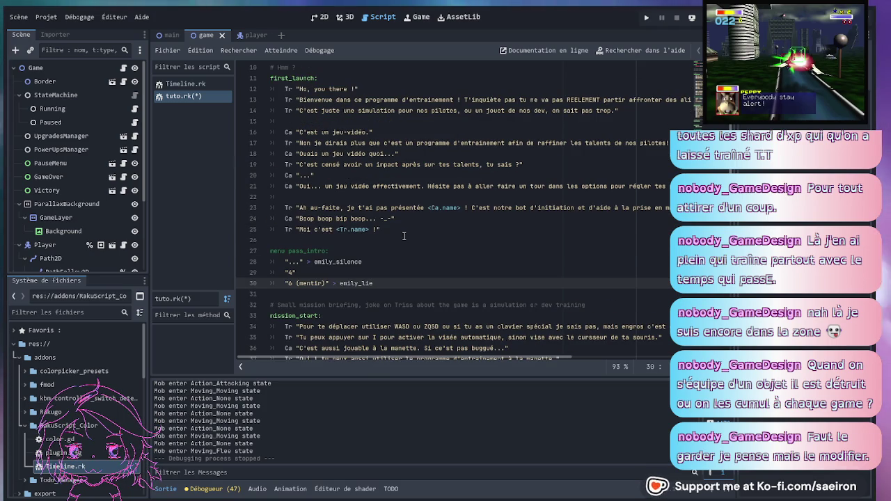
pyautogui.click(378, 252)
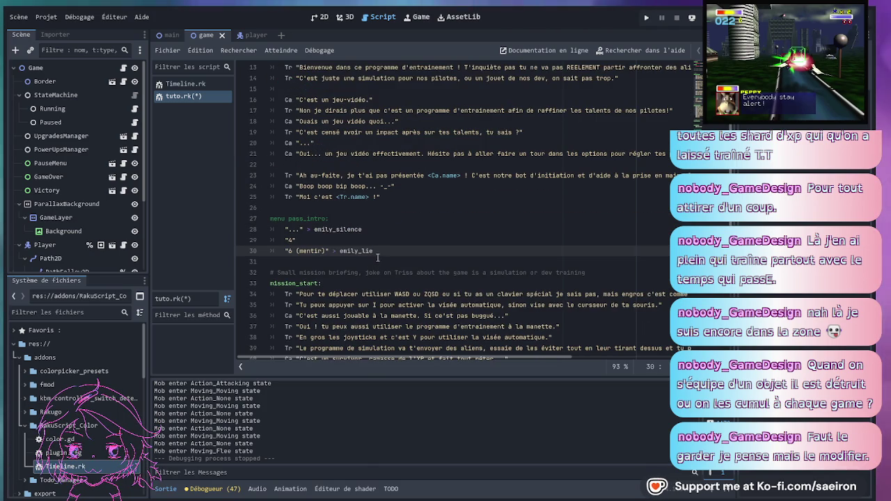
pyautogui.scroll(-7, 379, 253)
pyautogui.scroll(4, 378, 253)
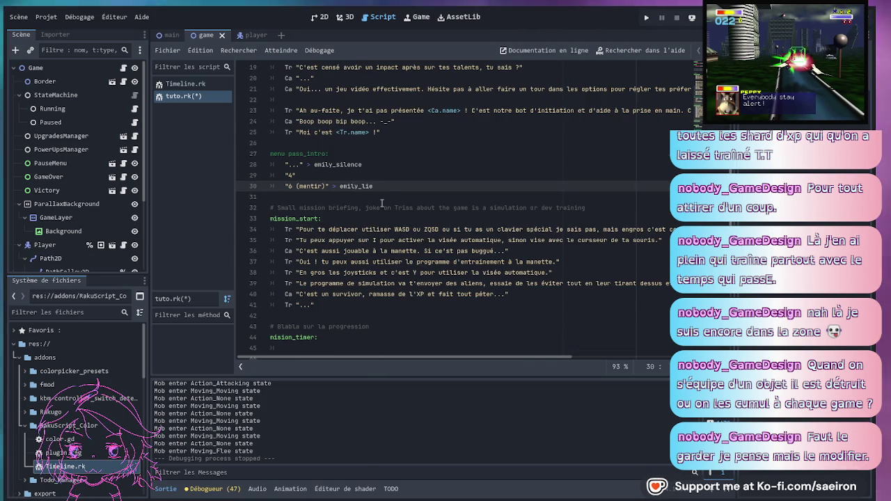
pyautogui.moveTo(374, 186); pyautogui.dragTo(267, 157)
pyautogui.click(363, 165)
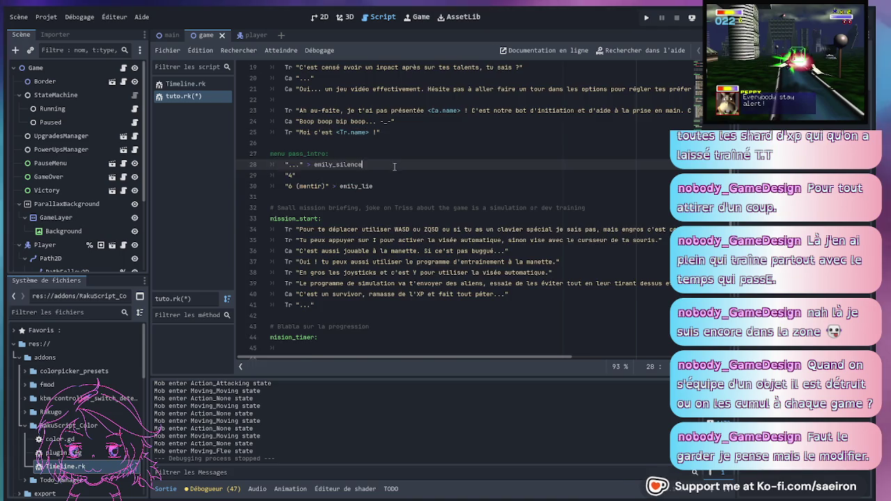
# - Select the full pass_intro menu block on lines 27–30
pyautogui.scroll(2, 390, 181)
pyautogui.click(410, 200)
pyautogui.scroll(2, 410, 202)
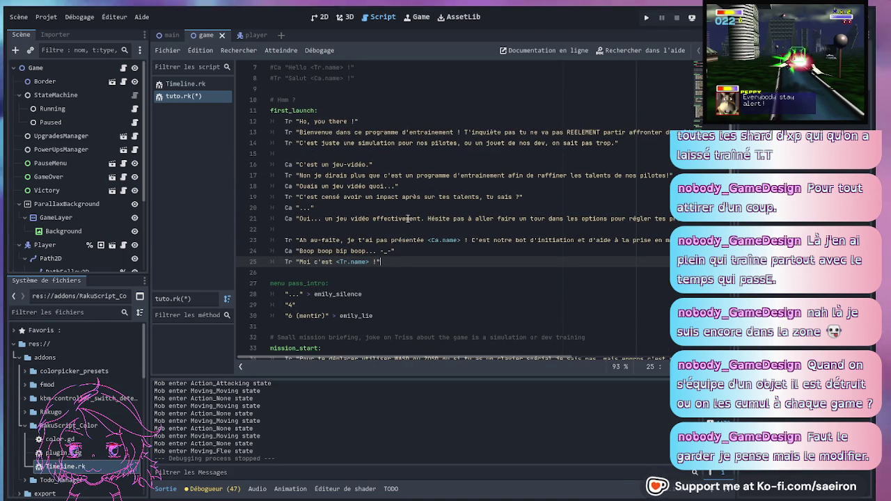
pyautogui.scroll(-1, 408, 219)
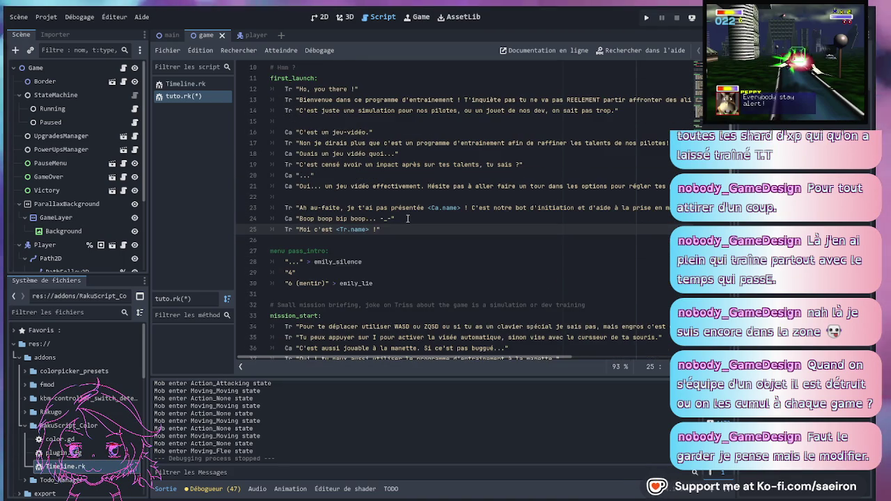
pyautogui.click(384, 244)
pyautogui.moveTo(374, 291); pyautogui.dragTo(315, 262)
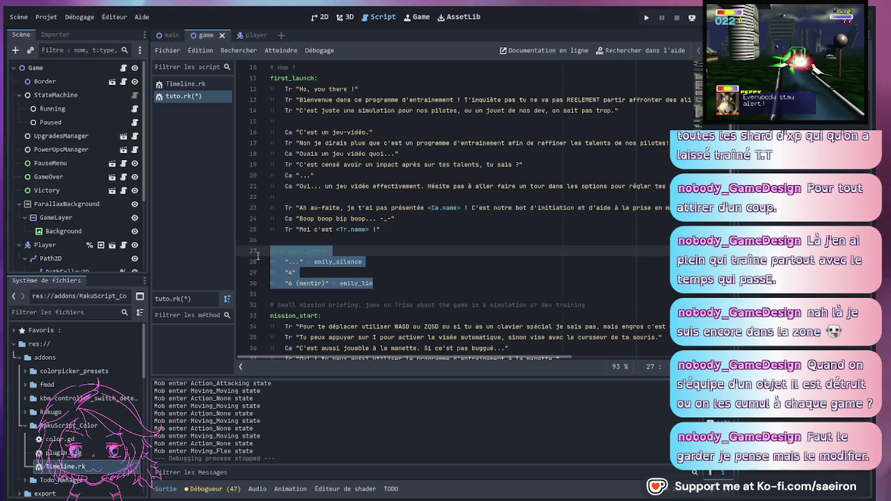
pyautogui.press('Up')
pyautogui.scroll(-5, 411, 257)
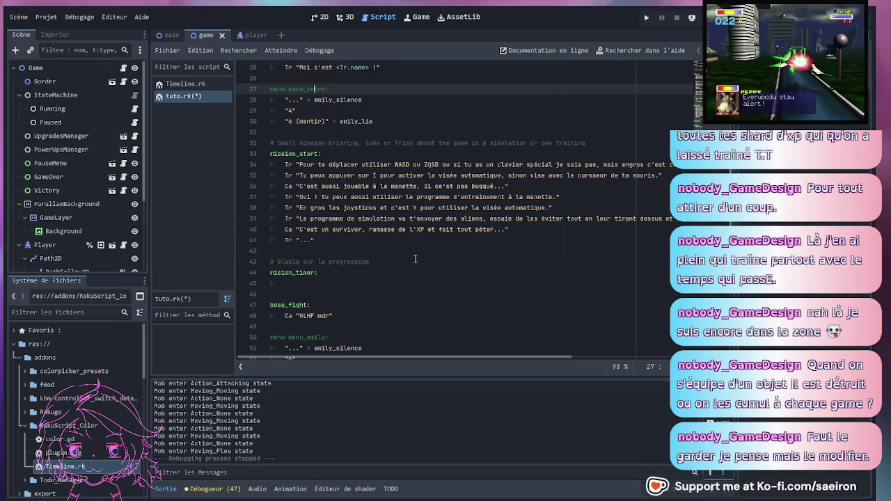
pyautogui.scroll(6, 415, 259)
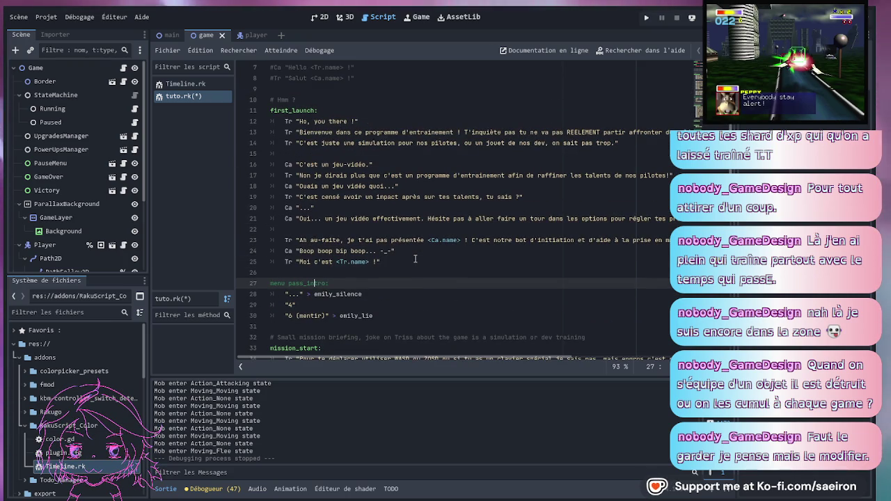
pyautogui.scroll(-1, 389, 285)
pyautogui.moveTo(389, 285); pyautogui.dragTo(252, 251)
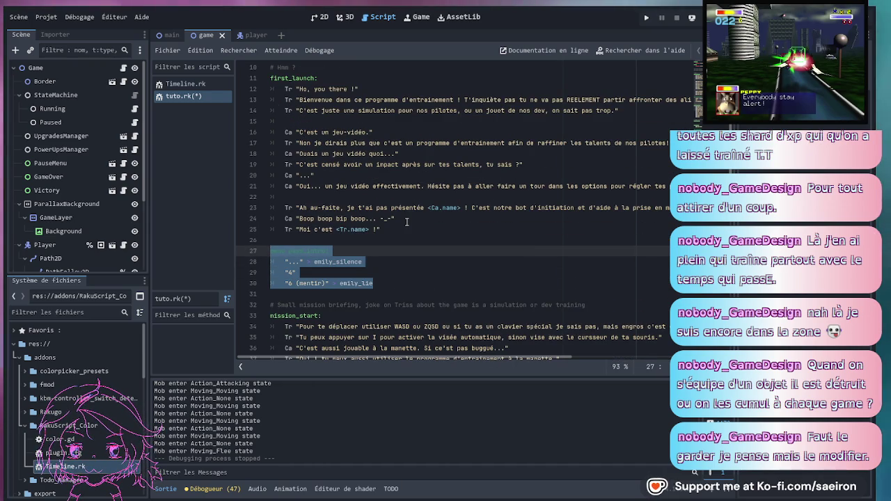
# - Move the pass_intro menu to just below the "Ho, you there !" line
pyautogui.press('Delete')
pyautogui.click(381, 90)
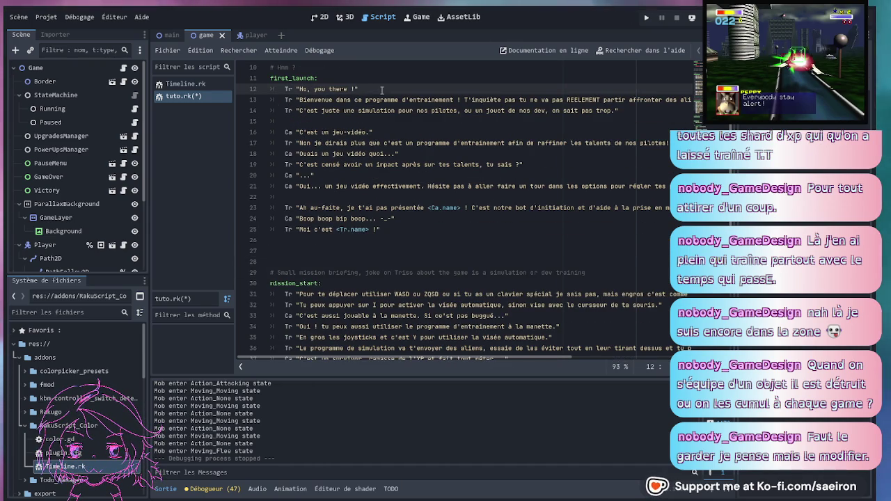
pyautogui.press('Return')
pyautogui.press('Return')
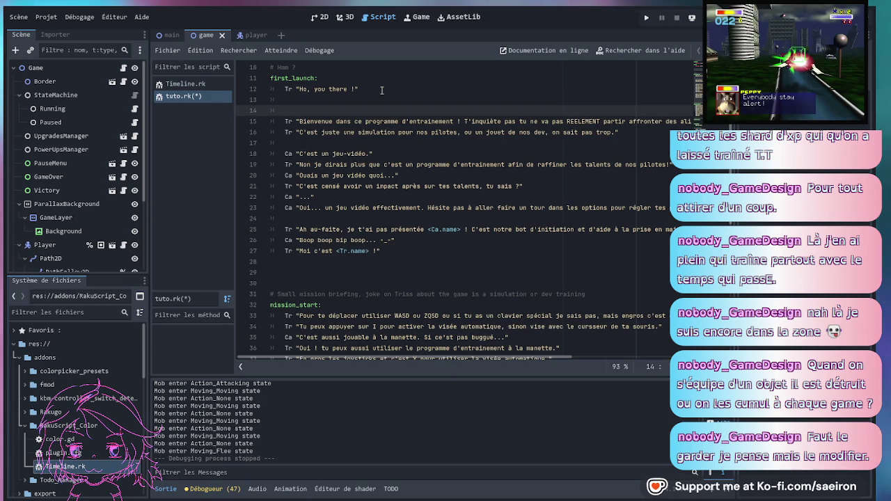
pyautogui.hotkey('ctrl', 'v')
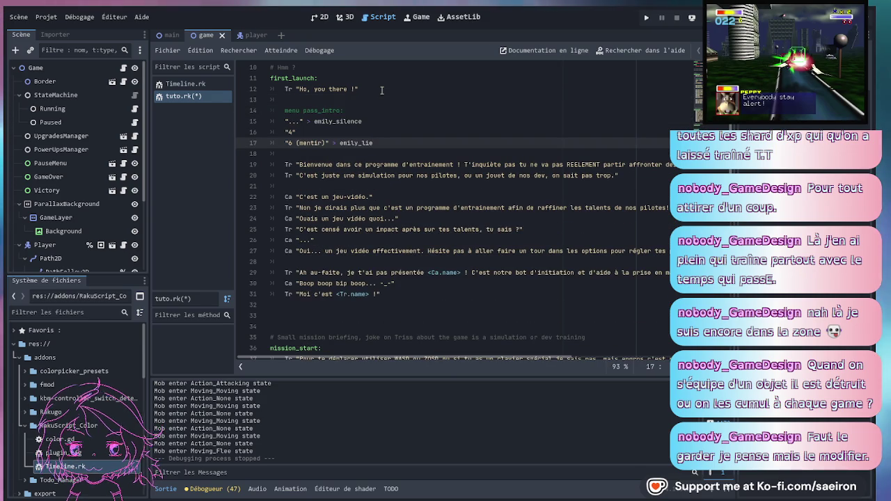
# - Rewrite the first two choices as "Heu oui ?" and a save-bug excuse with a jump arrow
pyautogui.click(291, 121)
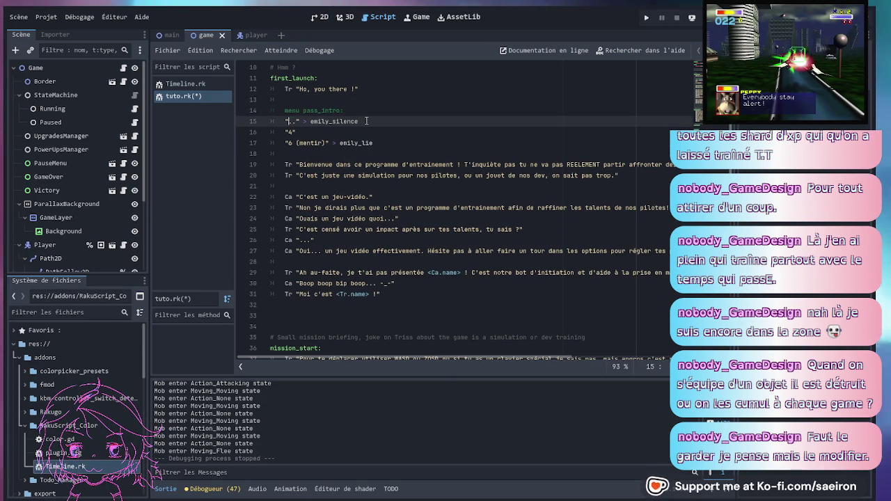
pyautogui.press('Delete')
pyautogui.press('Delete')
pyautogui.press('Delete')
pyautogui.write('Heu oui ?')
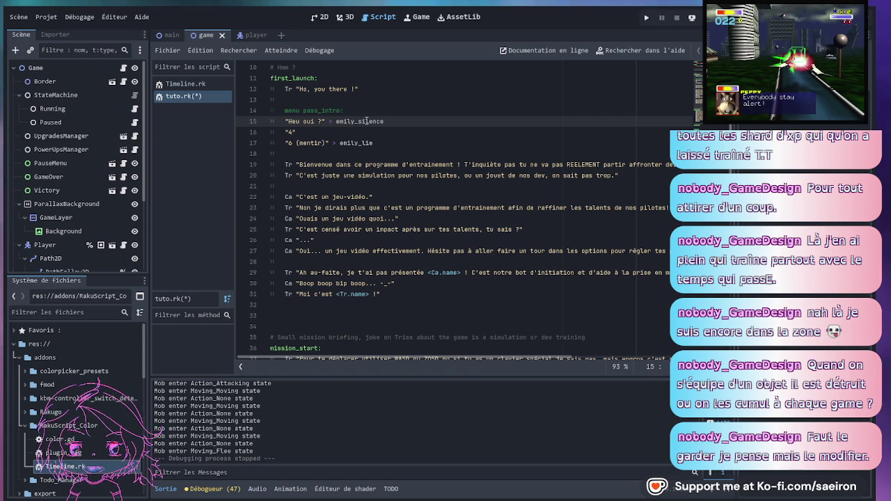
pyautogui.click(305, 129)
pyautogui.press('BackSpace')
pyautogui.press('BackSpace')
pyautogui.write("Non j'")
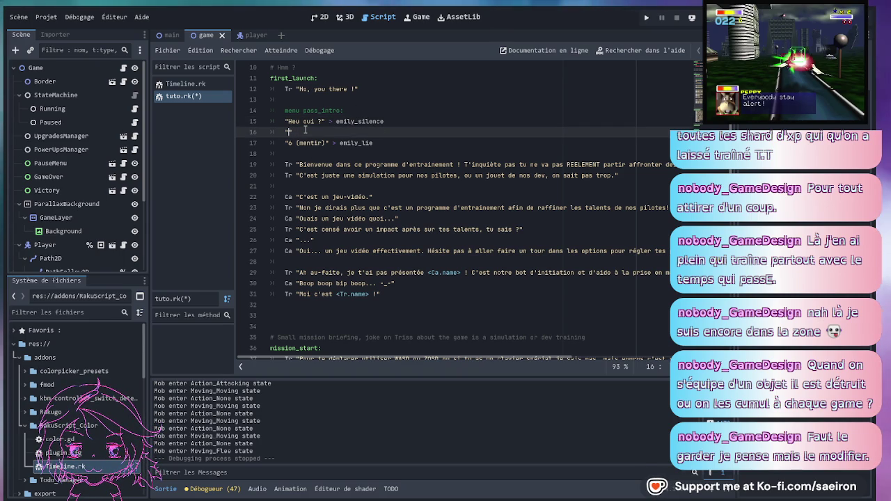
pyautogui.write("inquiète j'ai déjà eu l")
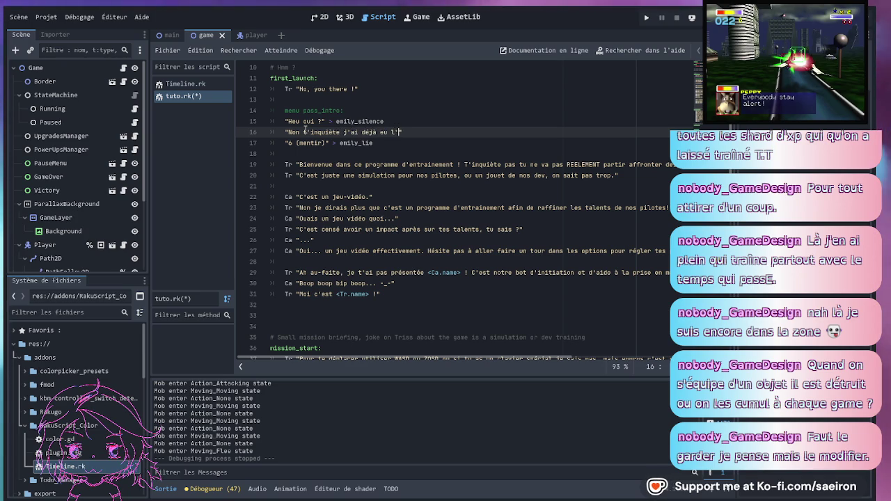
pyautogui.write('mais ton système')
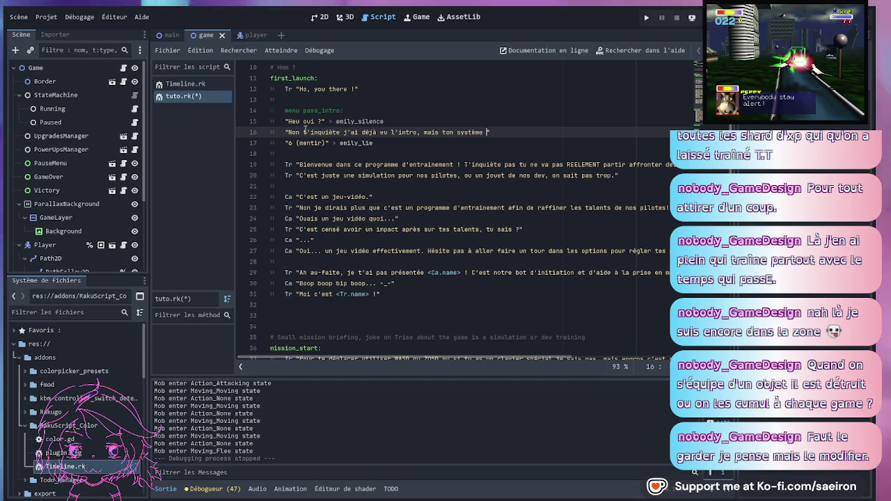
pyautogui.write('st pété.')
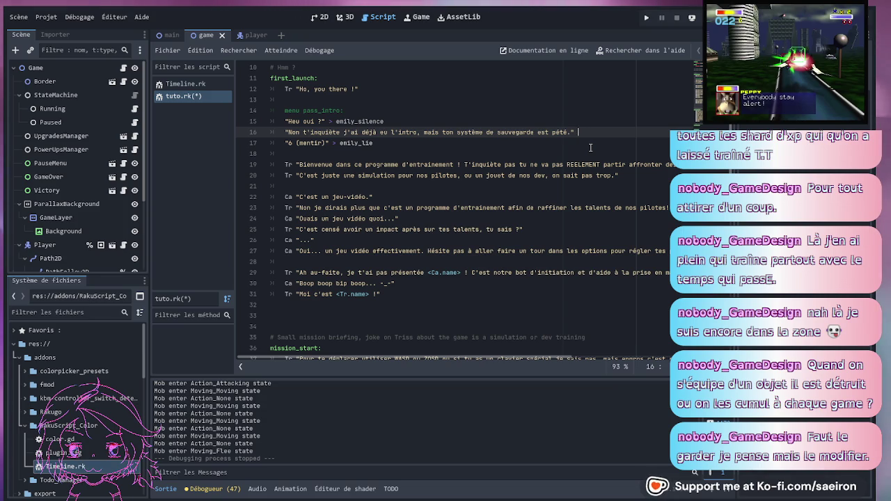
pyautogui.write('>')
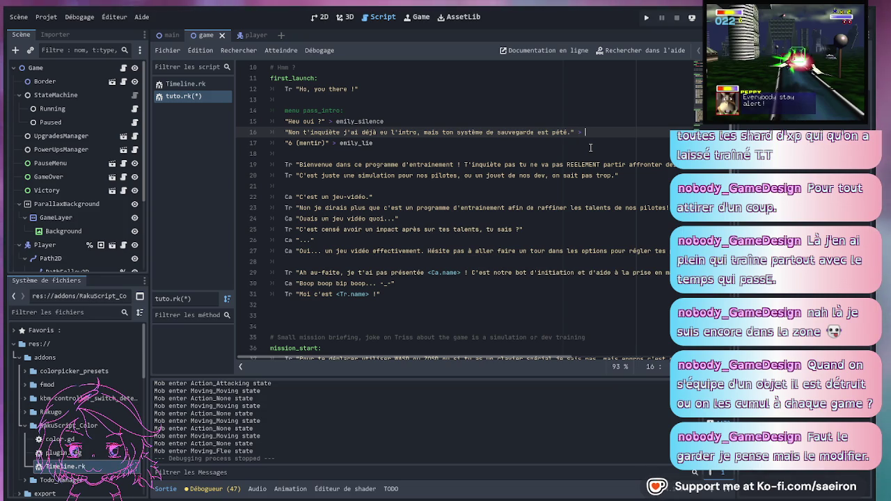
# - Add a not_first_launch label after the first_launch dialogue
pyautogui.click(287, 311)
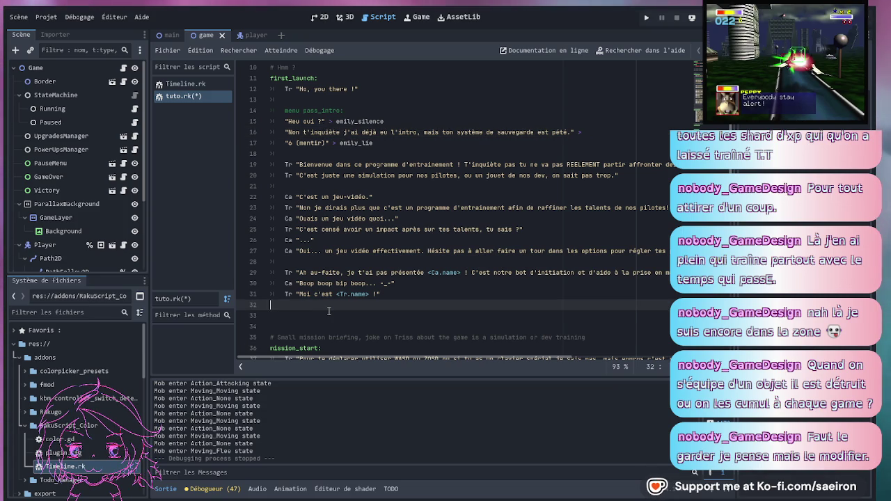
pyautogui.press('Return')
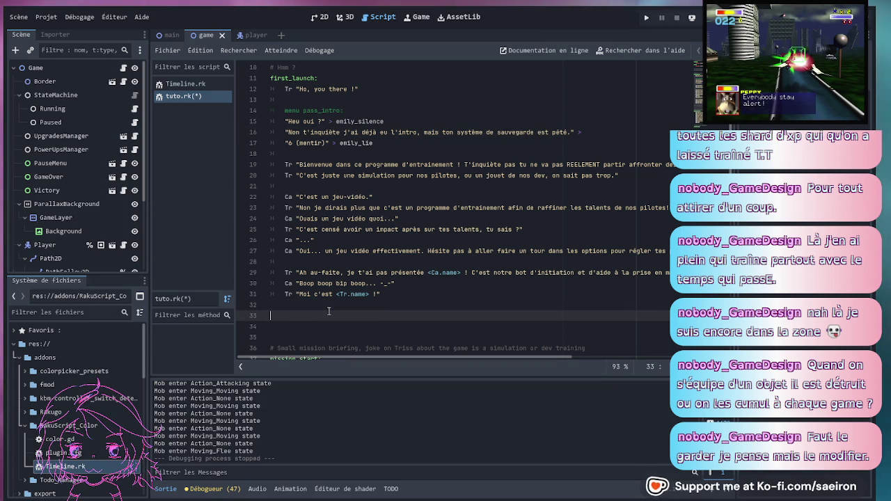
pyautogui.write('not.first_lau')
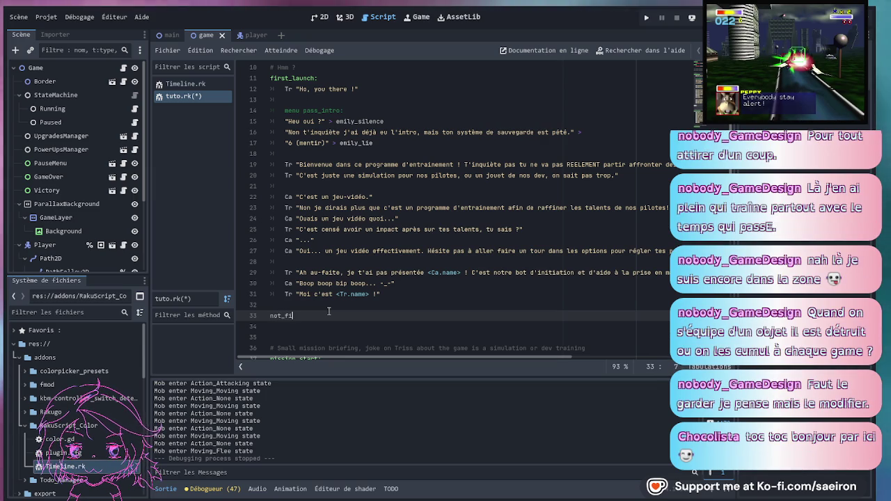
pyautogui.write('nch')
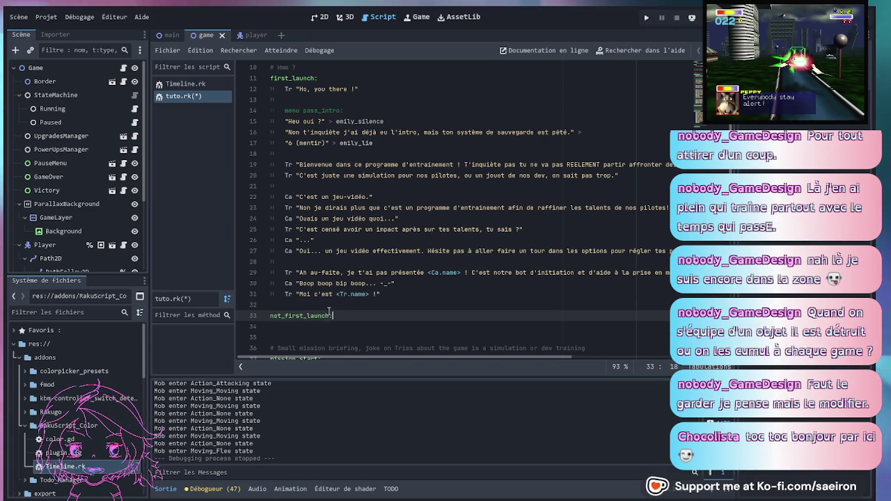
pyautogui.write(':')
# - Write Tr's "ah, heu... ok" line and Ca's "MDRRR" reply under not_first_launch
pyautogui.press('Return')
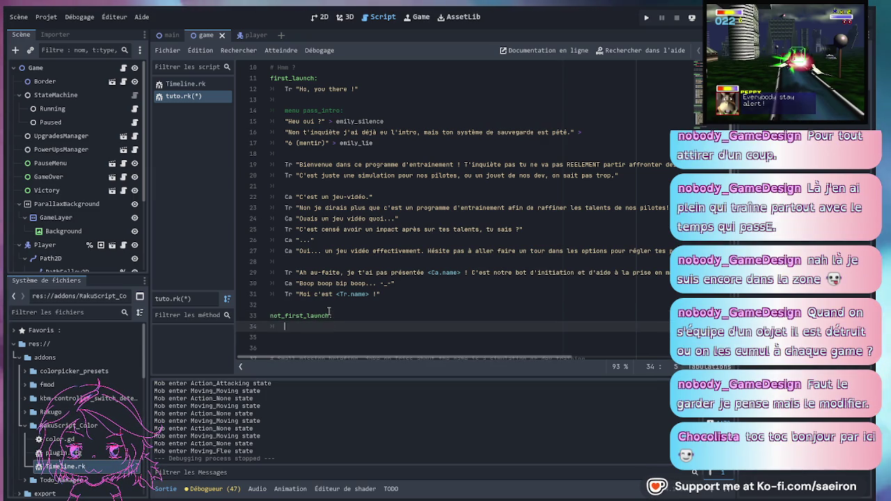
pyautogui.write('Tr"')
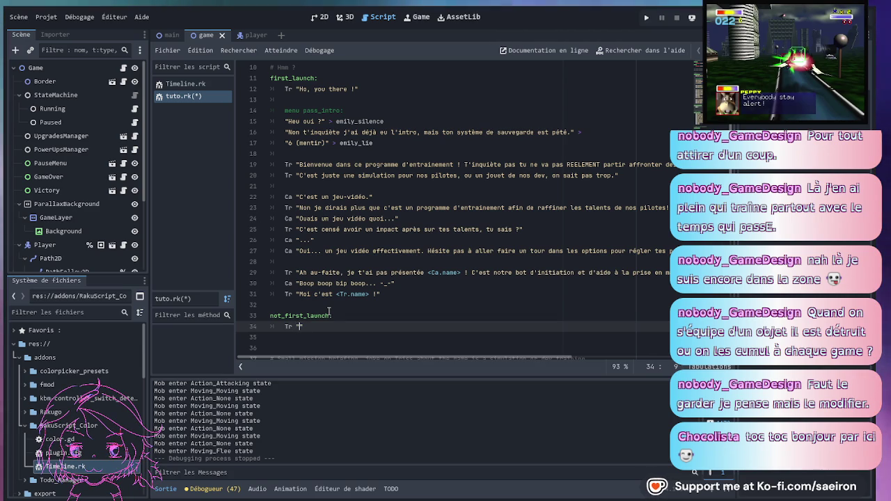
pyautogui.write('ah, he')
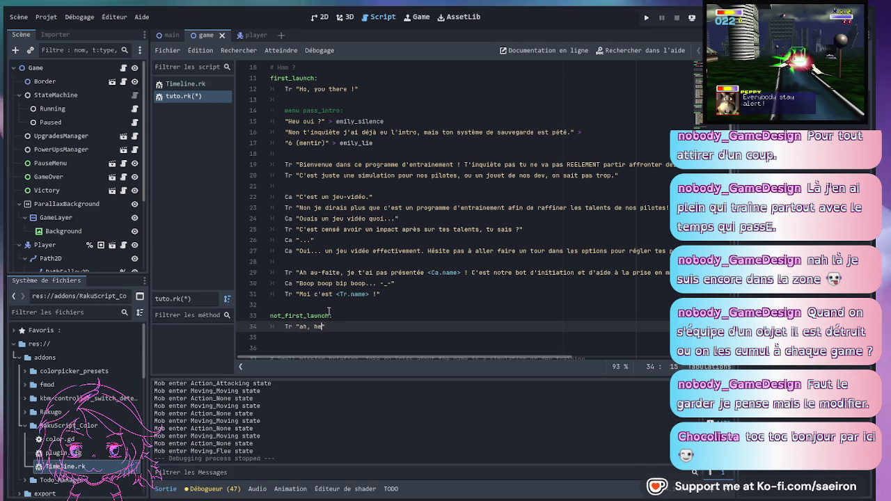
pyautogui.write('u... ok')
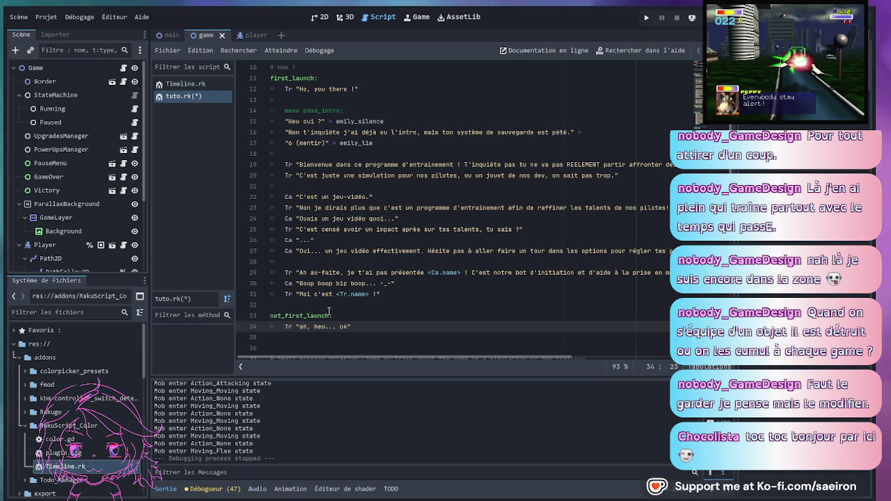
pyautogui.press('Return')
pyautogui.write('Ca "')
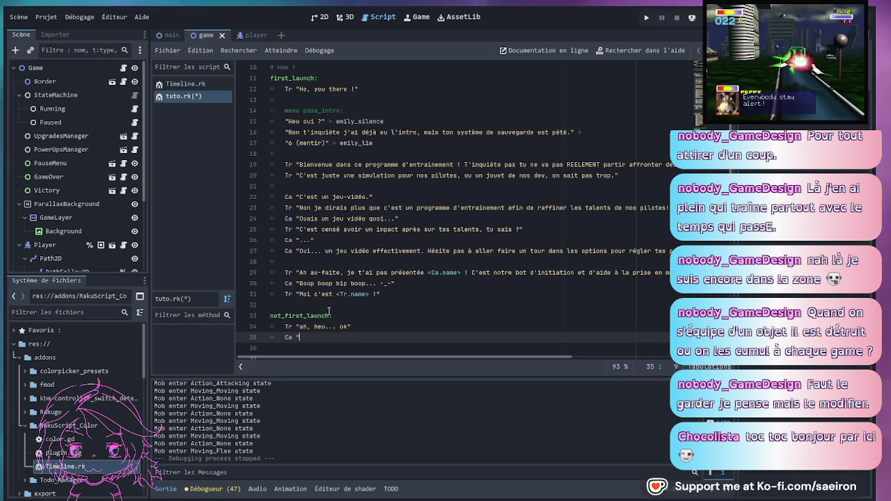
pyautogui.write('MDRRR')
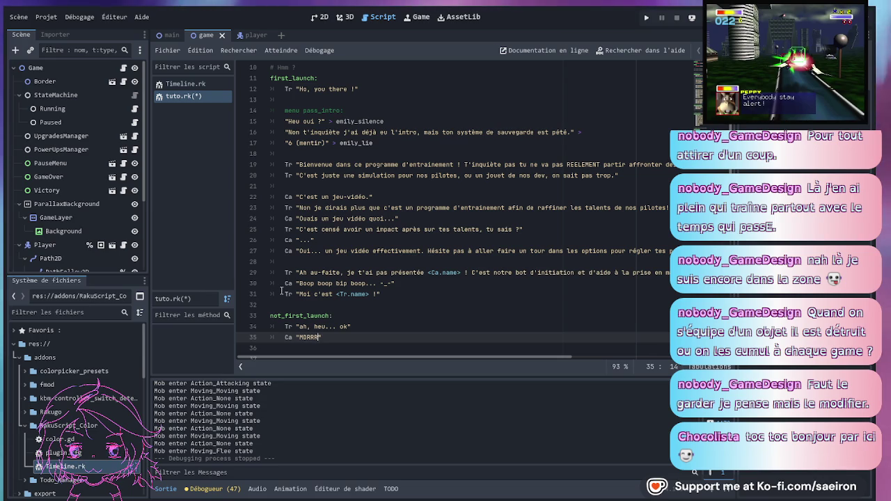
pyautogui.click(433, 307)
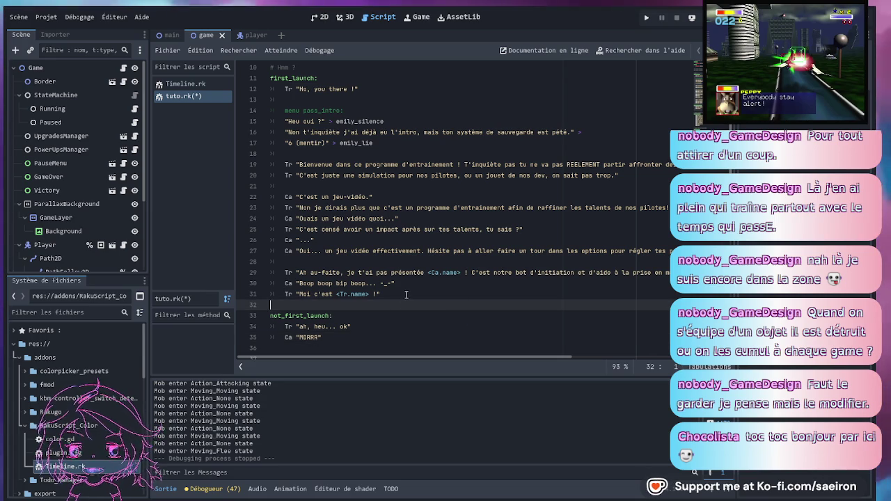
# - Make the save-system answer jump to not_first_launch by pasting the copied label name
pyautogui.click(411, 296)
pyautogui.click(372, 145)
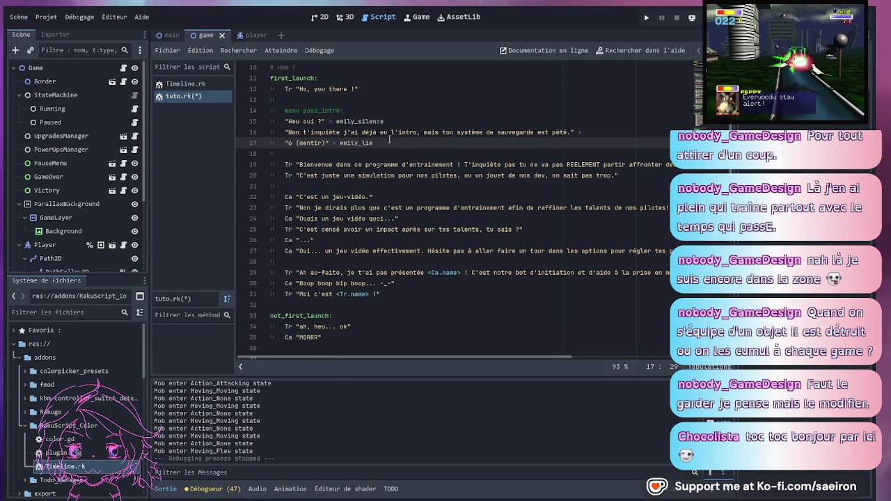
pyautogui.click(299, 316)
pyautogui.doubleClick(300, 315)
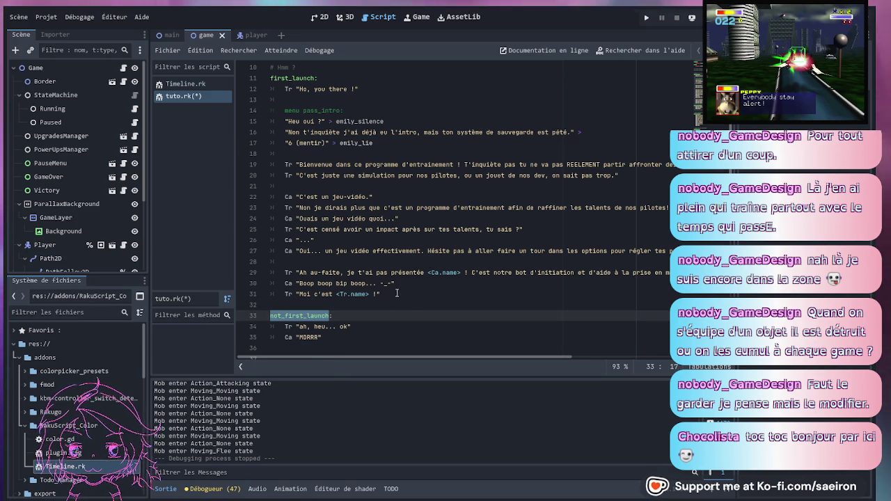
pyautogui.hotkey('ctrl', 'c')
pyautogui.click(404, 132)
pyautogui.press('End')
pyautogui.hotkey('ctrl', 'v')
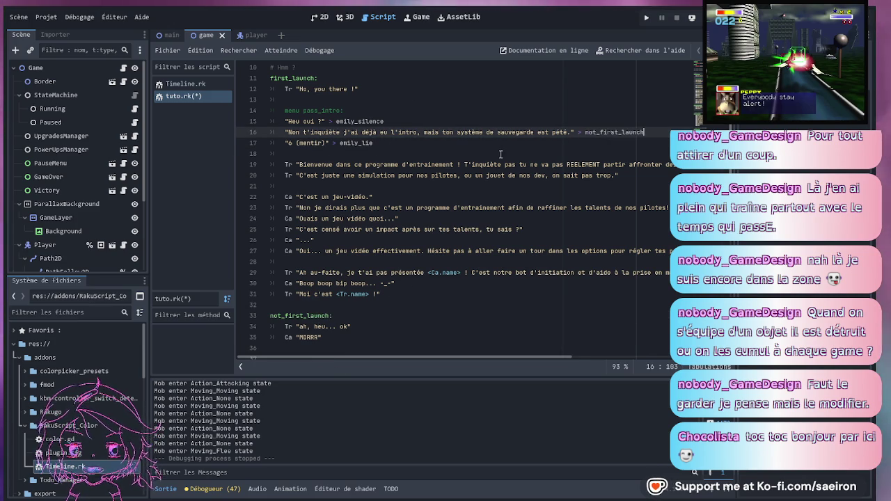
# - Drop the emily_silence jump from "Heu oui ?" and delete the "6 (mentir)" choice
pyautogui.click(399, 120)
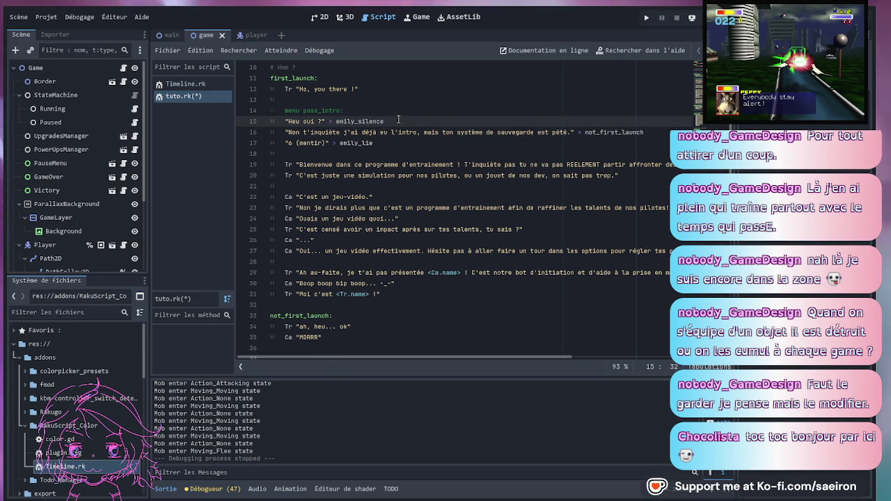
pyautogui.hotkey('shift', 'Left')
pyautogui.hotkey('shift', 'Left')
pyautogui.hotkey('shift', 'Left')
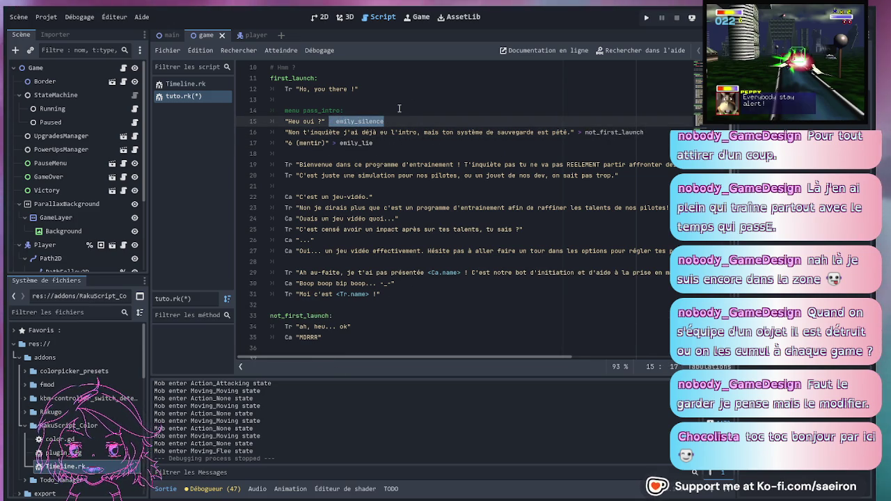
pyautogui.press('BackSpace')
pyautogui.press('BackSpace')
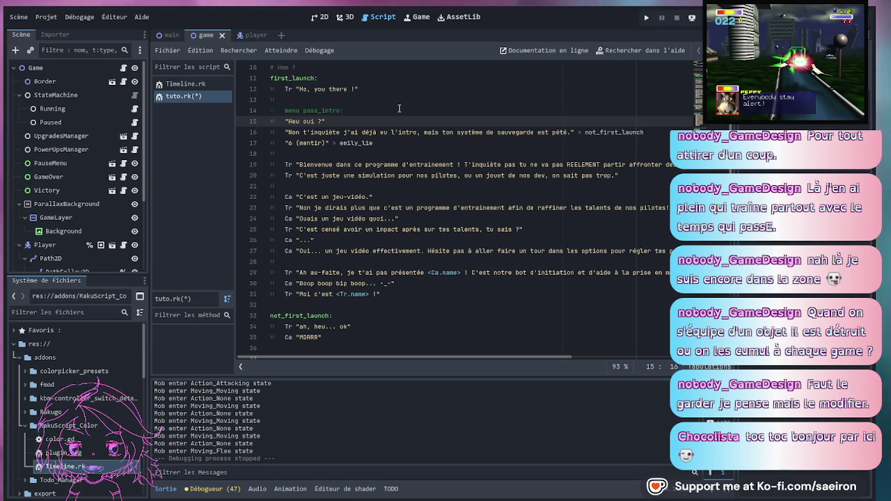
pyautogui.moveTo(380, 145); pyautogui.dragTo(244, 141)
pyautogui.press('BackSpace')
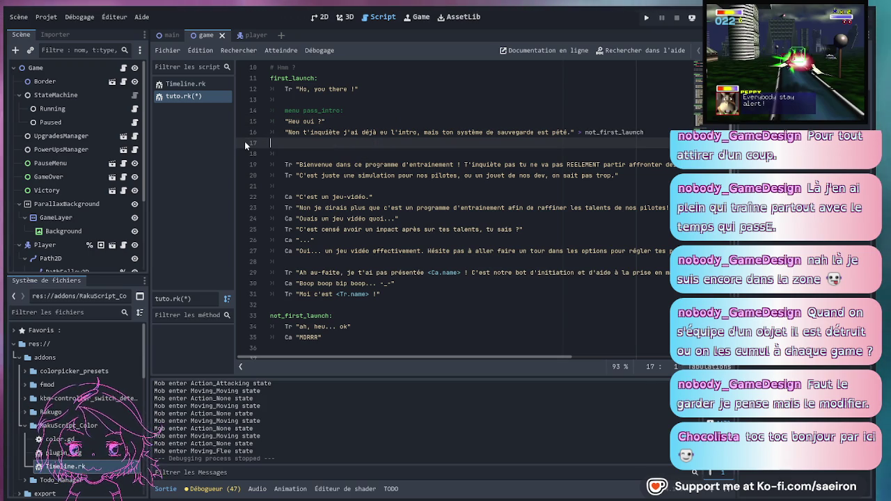
pyautogui.press('Delete')
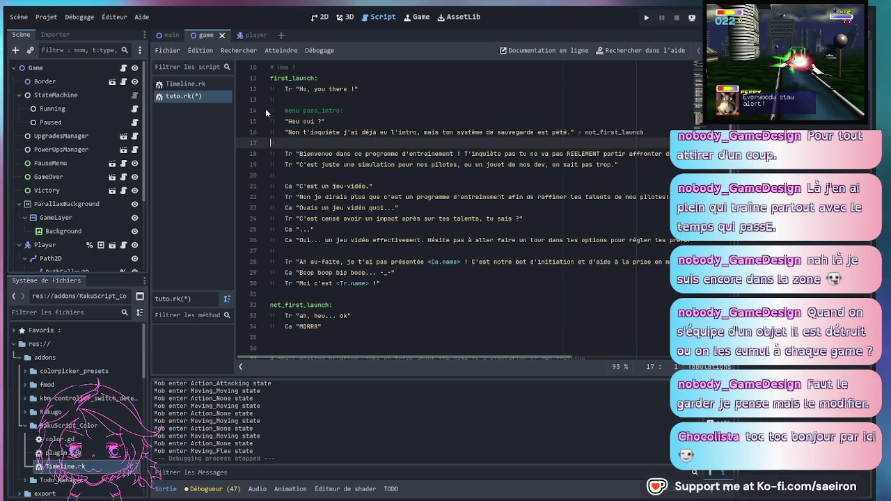
# - Indent both remaining choices one level and save the script
pyautogui.click(286, 111)
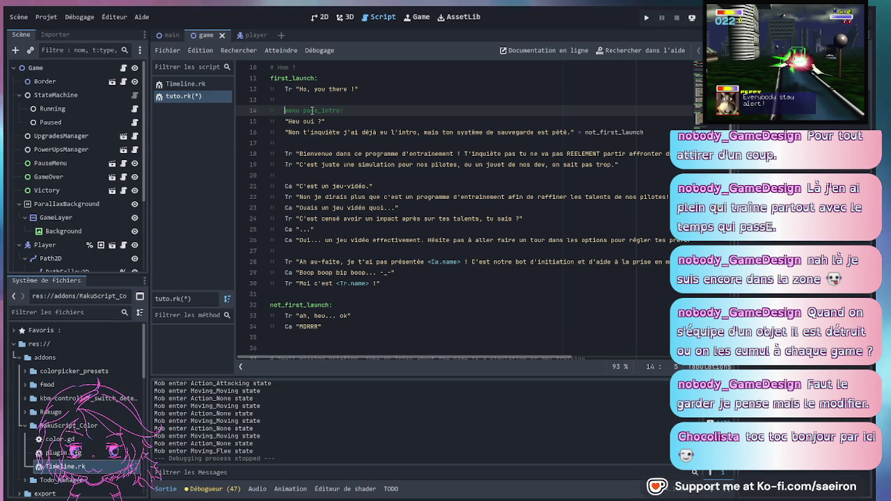
pyautogui.press('Down')
pyautogui.press('Tab')
pyautogui.press('Down')
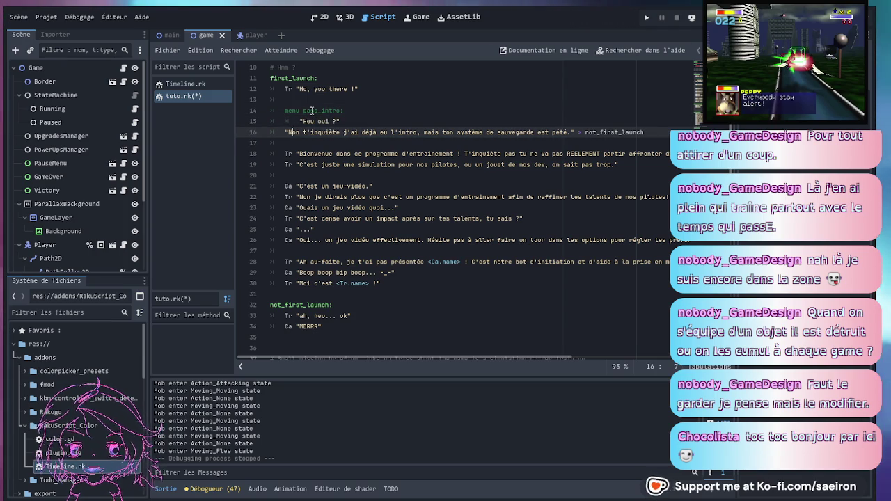
pyautogui.press('Tab')
pyautogui.click(356, 121)
pyautogui.hotkey('ctrl', 's')
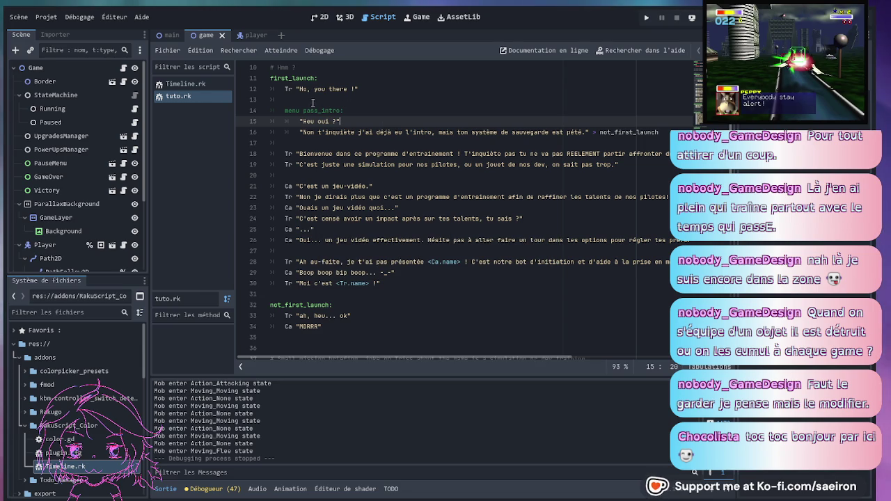
# - De-indent the whole pass_intro menu block and remove the empty line above it
pyautogui.moveTo(343, 134); pyautogui.dragTo(251, 108)
pyautogui.hotkey('shift', 'Tab')
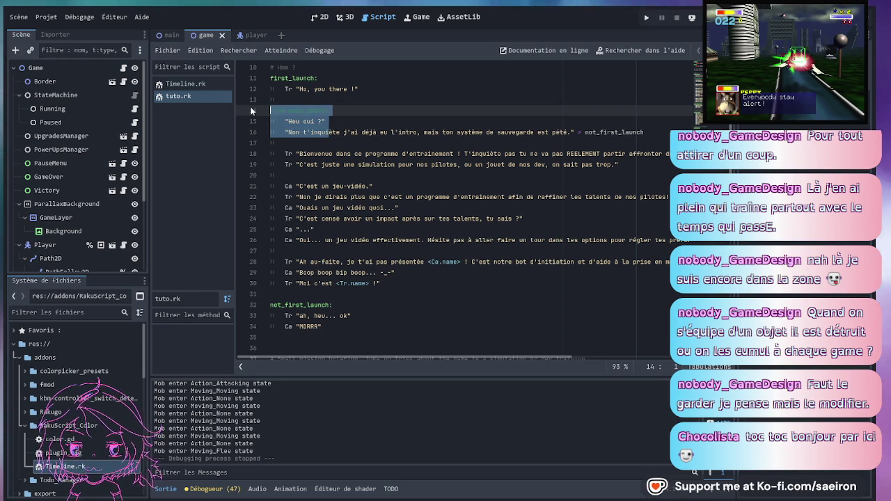
pyautogui.click(284, 102)
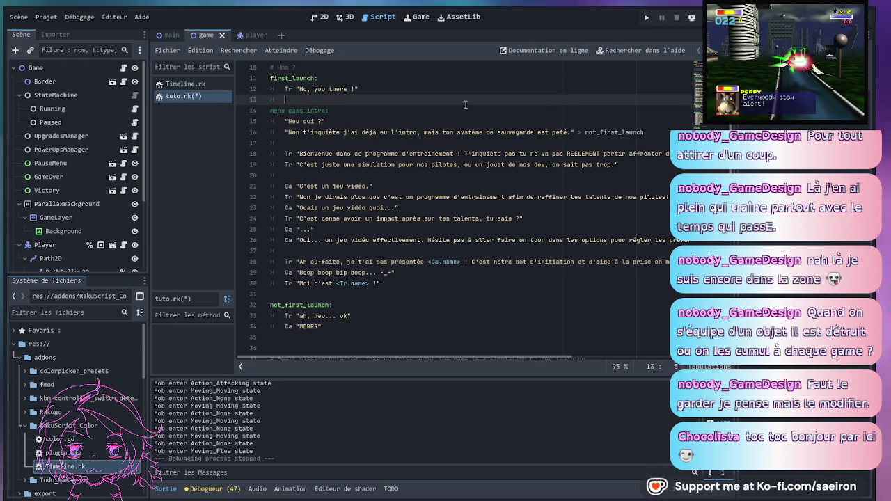
pyautogui.press('BackSpace')
pyautogui.press('BackSpace')
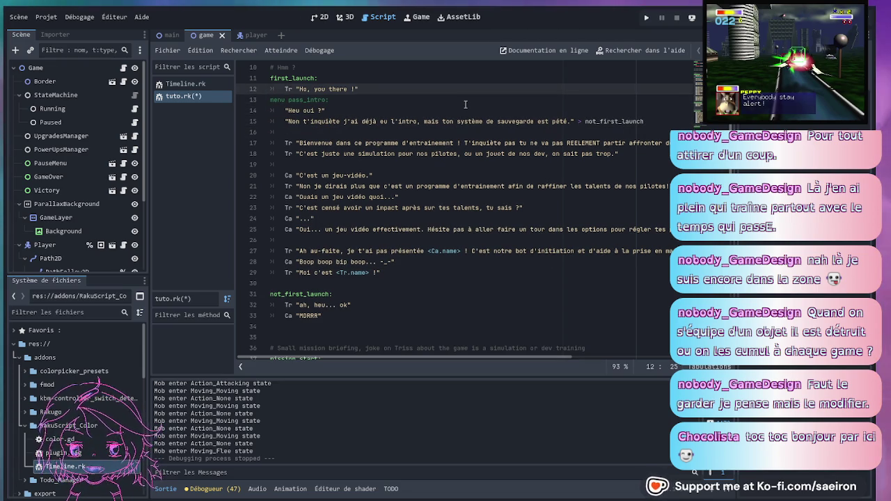
pyautogui.scroll(1, 439, 135)
pyautogui.click(439, 135)
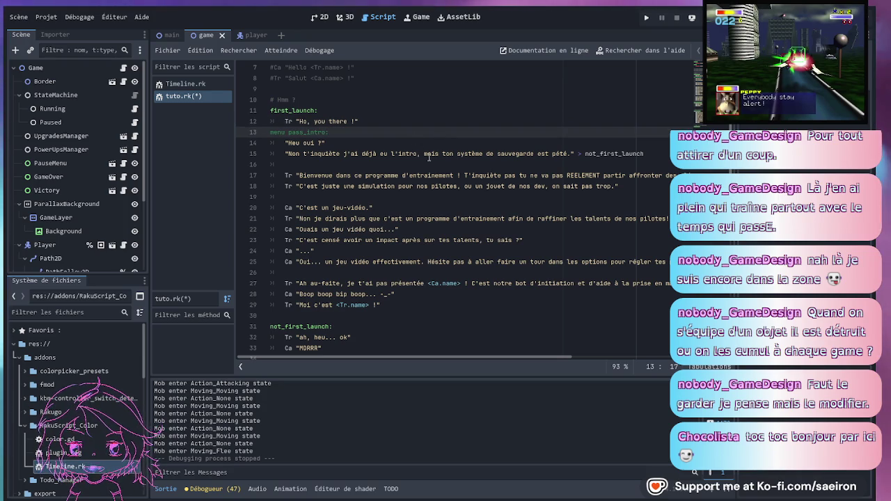
pyautogui.click(340, 154)
pyautogui.click(358, 138)
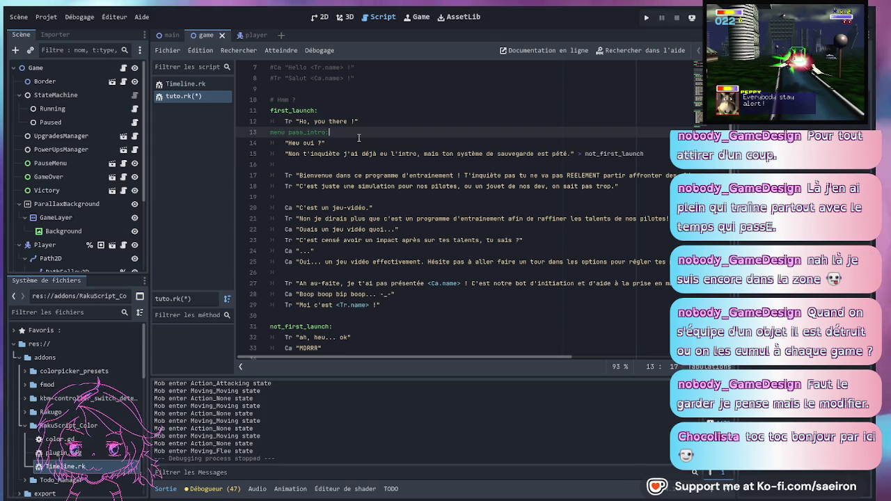
# - Add a blank line before the menu and remove the extra empty line after MDRRR
pyautogui.scroll(-1, 362, 143)
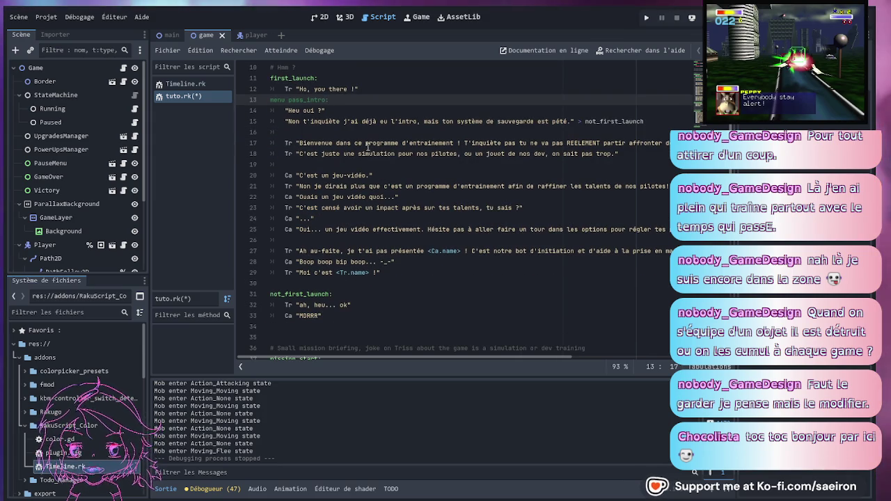
pyautogui.click(385, 85)
pyautogui.press('Return')
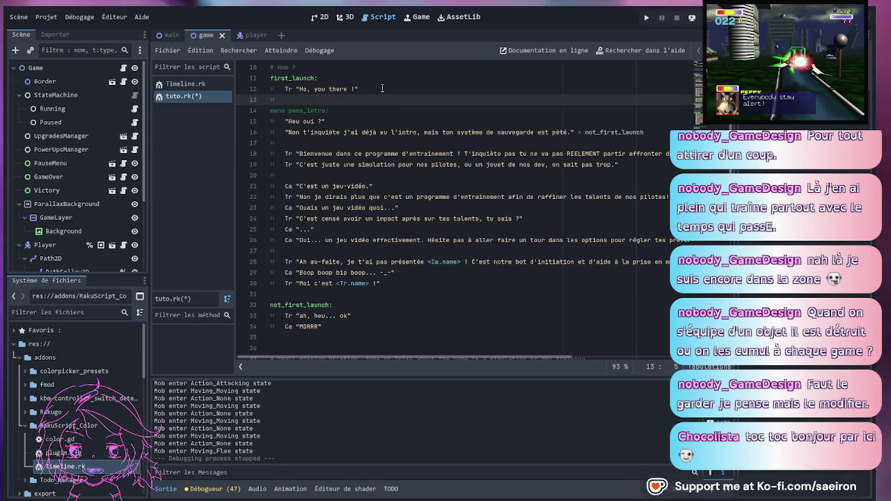
pyautogui.click(655, 131)
pyautogui.scroll(-2, 334, 271)
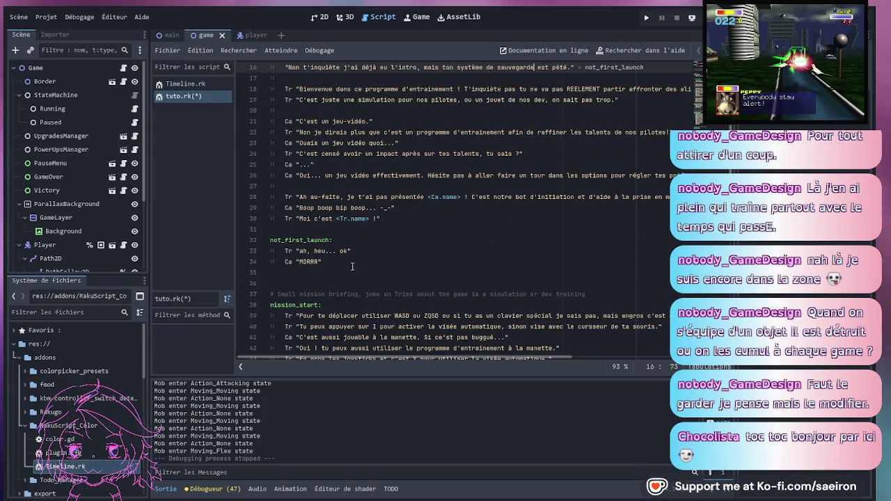
pyautogui.click(333, 263)
pyautogui.scroll(-2, 334, 268)
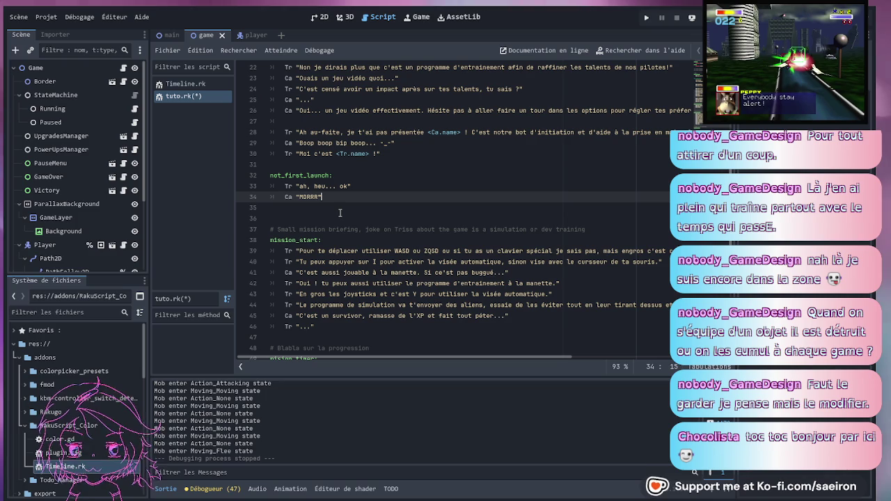
pyautogui.press('Delete')
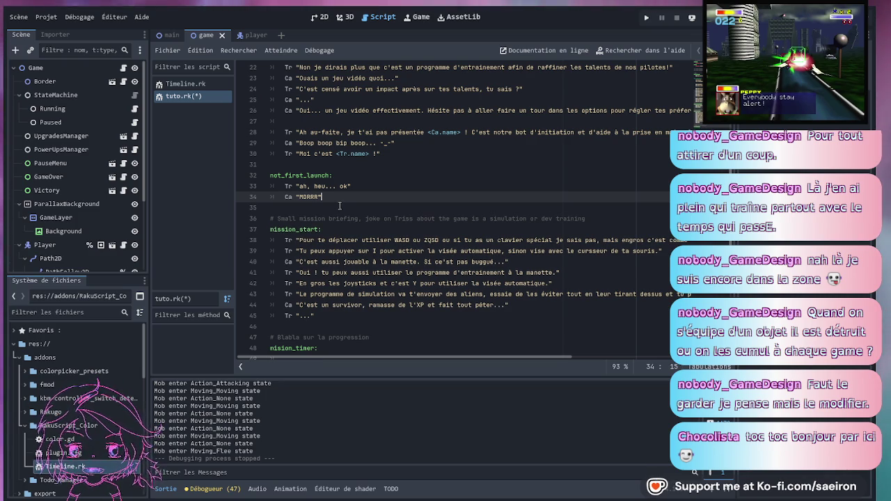
pyautogui.click(351, 186)
pyautogui.scroll(5, 383, 230)
pyautogui.scroll(-4, 418, 251)
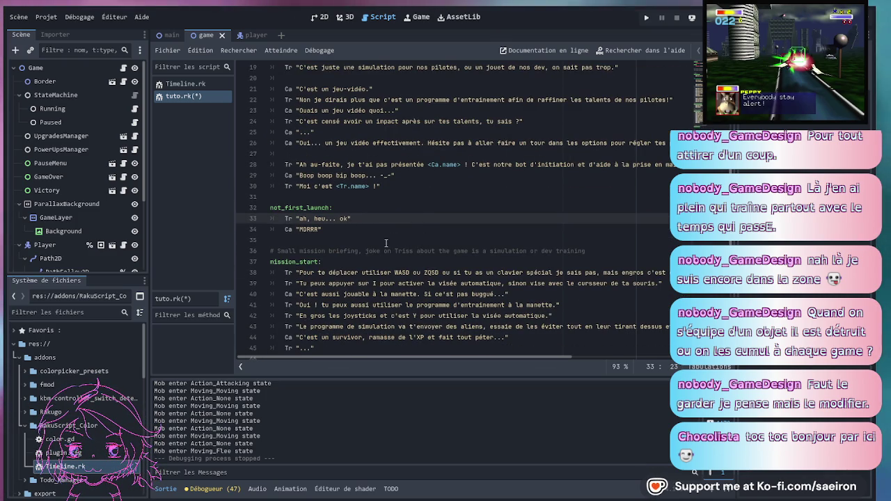
pyautogui.click(402, 238)
pyautogui.scroll(-2, 377, 233)
# - Delete the FIN line from the End block, leaving it empty
pyautogui.scroll(-10, 372, 231)
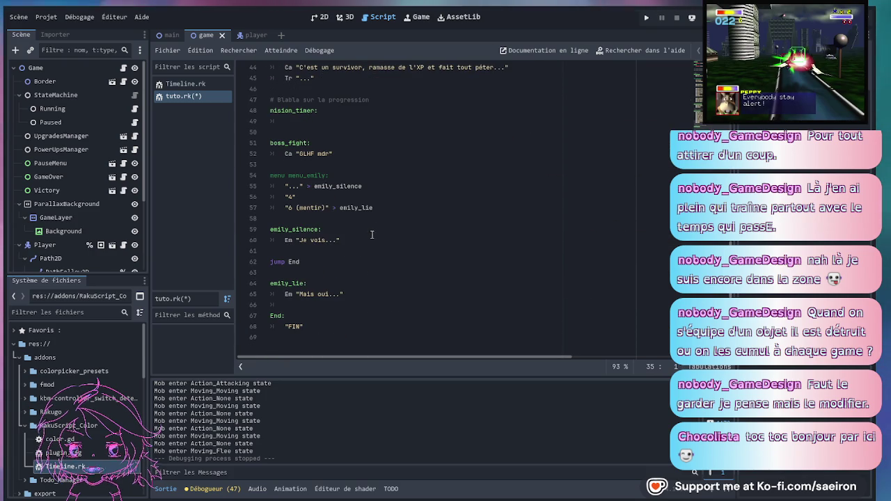
pyautogui.moveTo(300, 262); pyautogui.dragTo(255, 260)
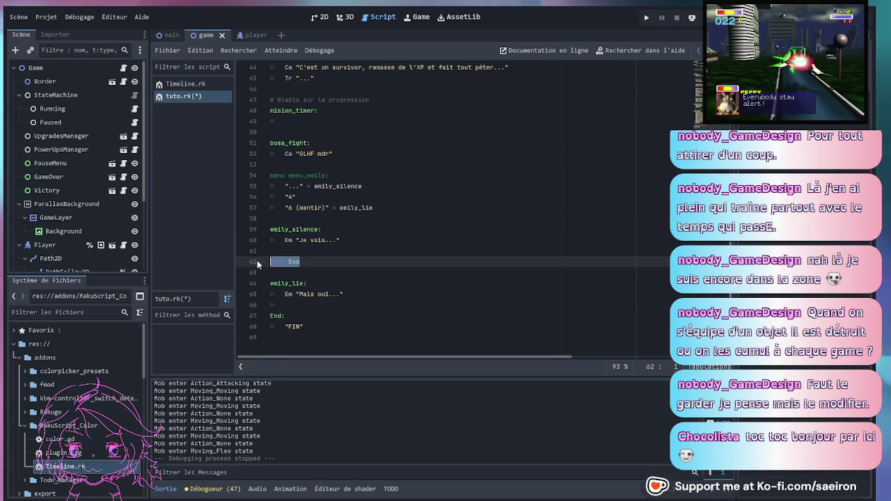
pyautogui.click(296, 326)
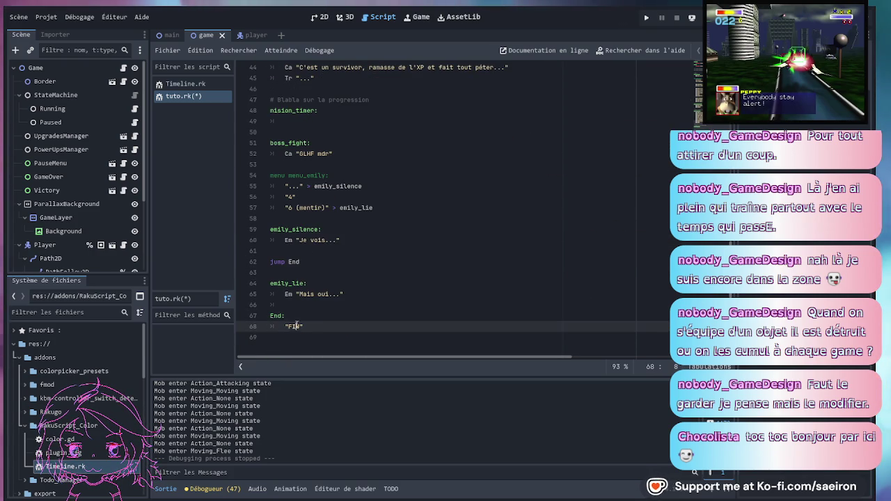
pyautogui.press('BackSpace')
pyautogui.press('BackSpace')
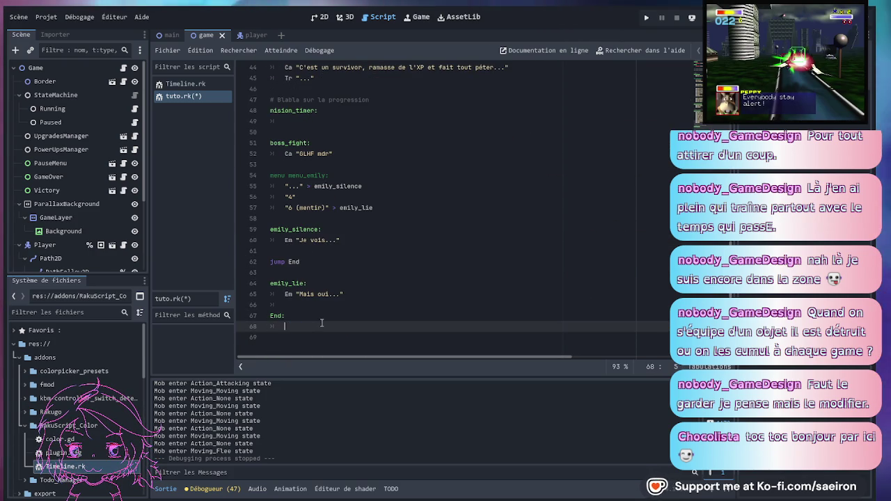
pyautogui.press('BackSpace')
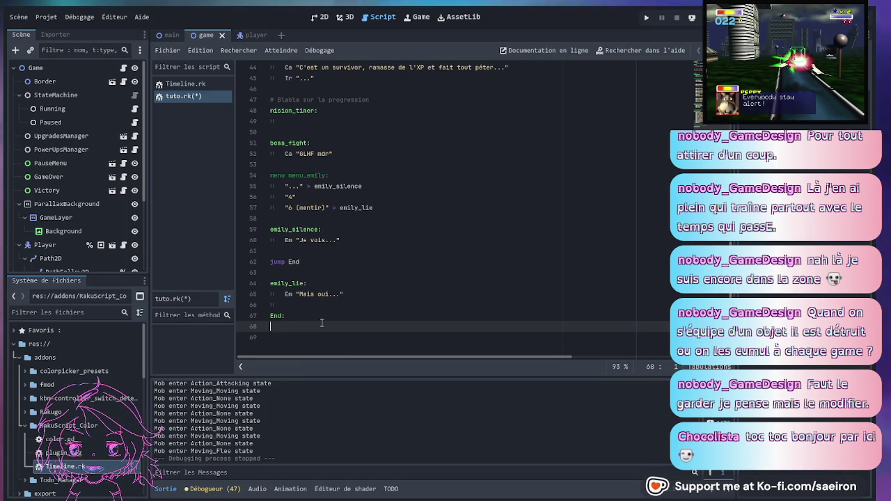
# - Paste an unindented 'jump End' line after the MDRRR line, then save tuto.rk
pyautogui.click(248, 262)
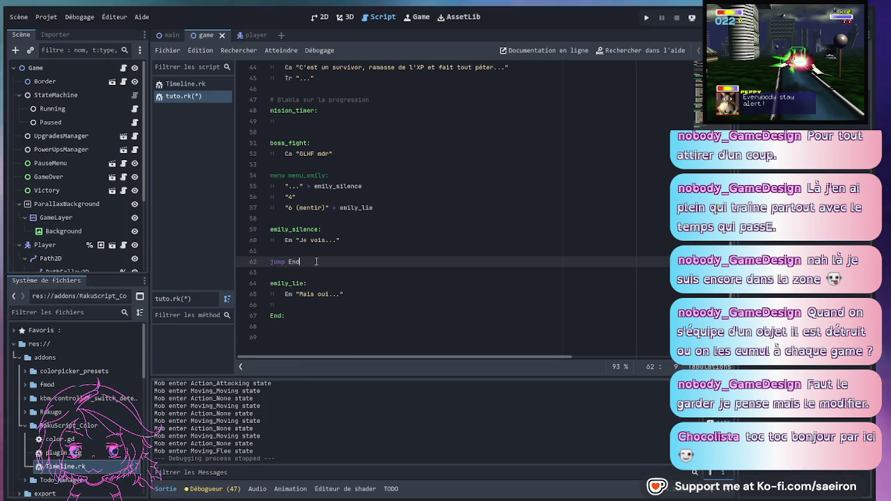
pyautogui.moveTo(317, 262); pyautogui.dragTo(276, 264)
pyautogui.hotkey('ctrl', 'c')
pyautogui.scroll(9, 329, 237)
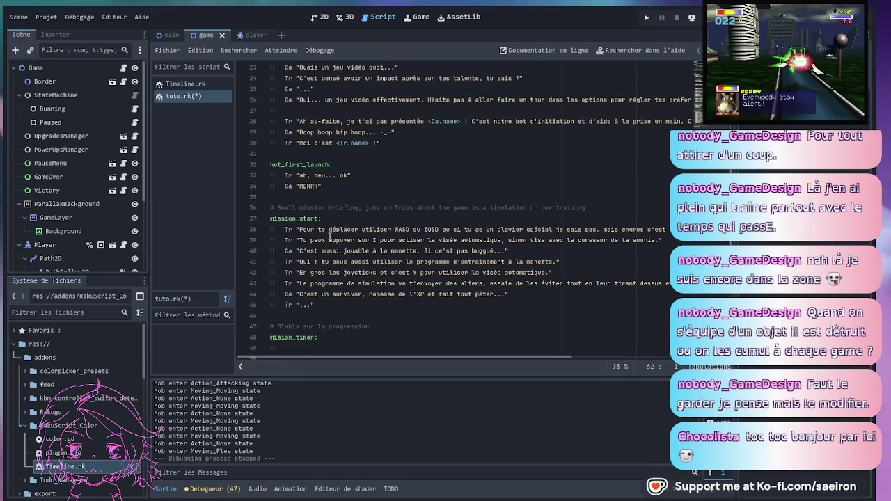
pyautogui.click(341, 251)
pyautogui.press('Return')
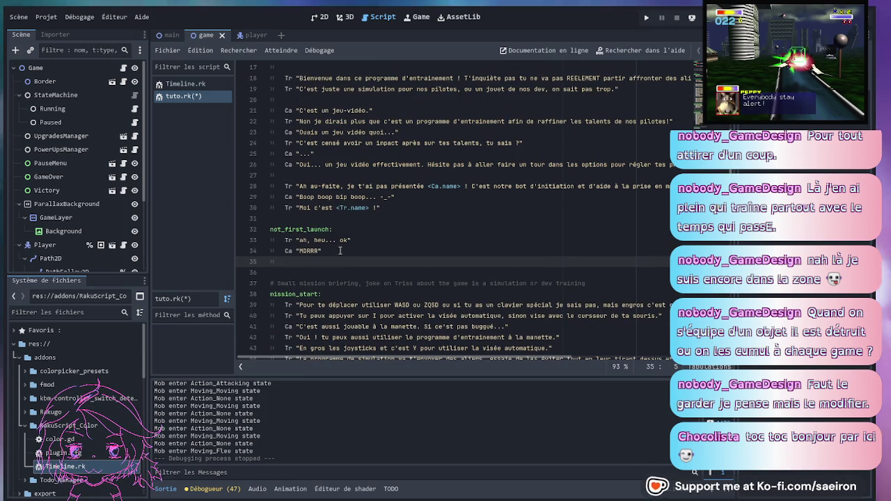
pyautogui.hotkey('ctrl', 'v')
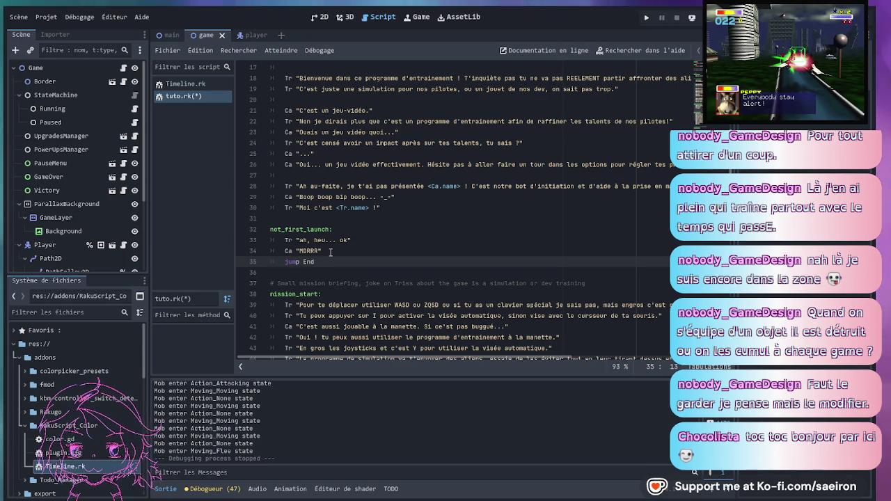
pyautogui.press('Home')
pyautogui.press('Return')
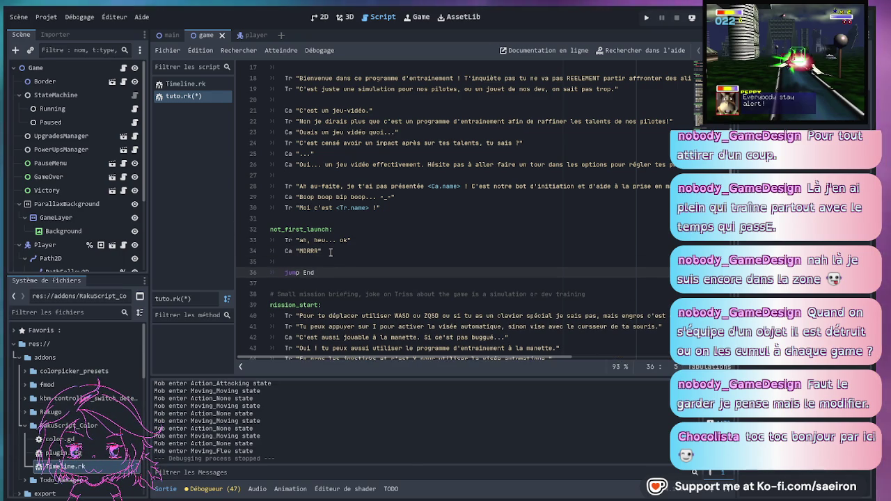
pyautogui.press('BackSpace')
pyautogui.hotkey('ctrl', 's')
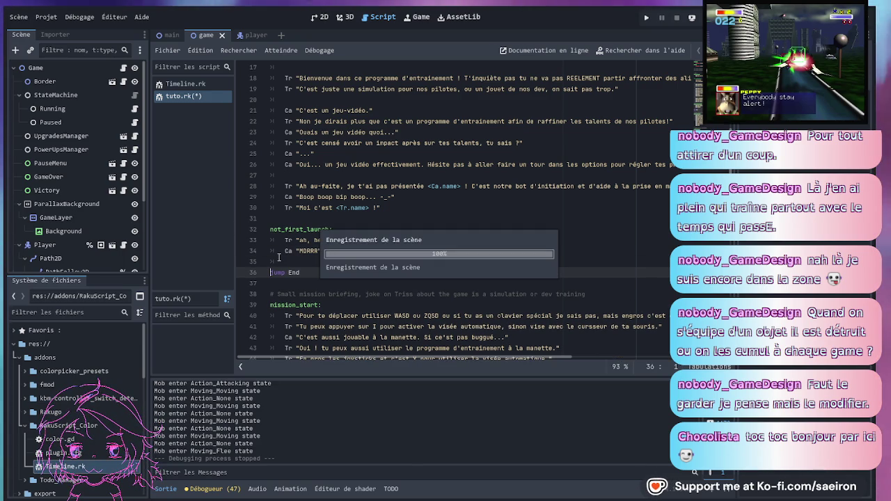
# - Paste 'jump End' on the empty line before not_first_launch and save tuto.rk
pyautogui.click(340, 218)
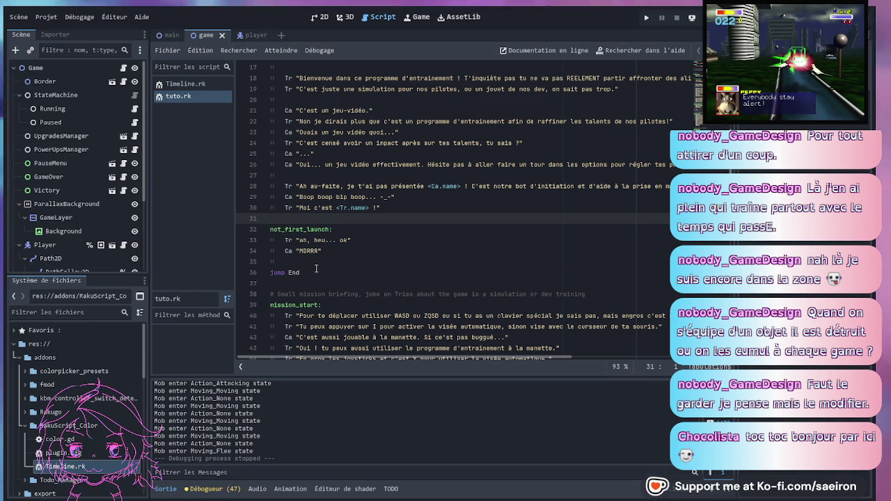
pyautogui.moveTo(313, 271); pyautogui.dragTo(239, 272)
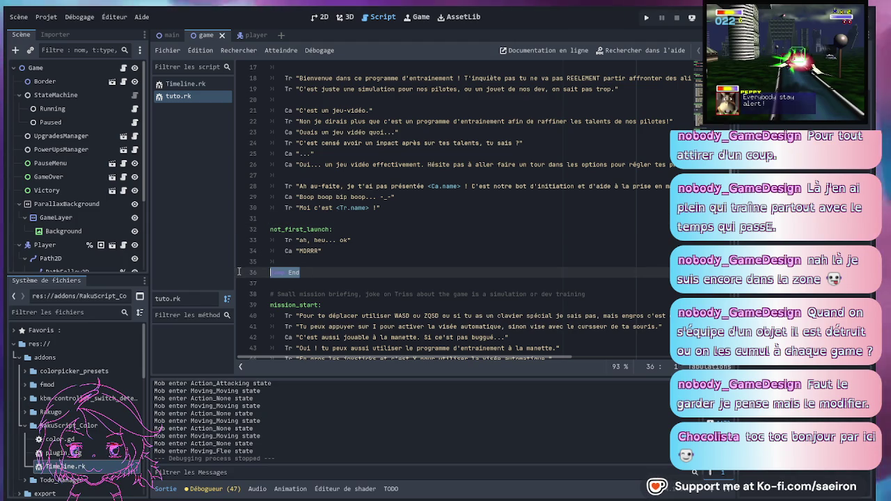
pyautogui.hotkey('ctrl', 'c')
pyautogui.click(338, 219)
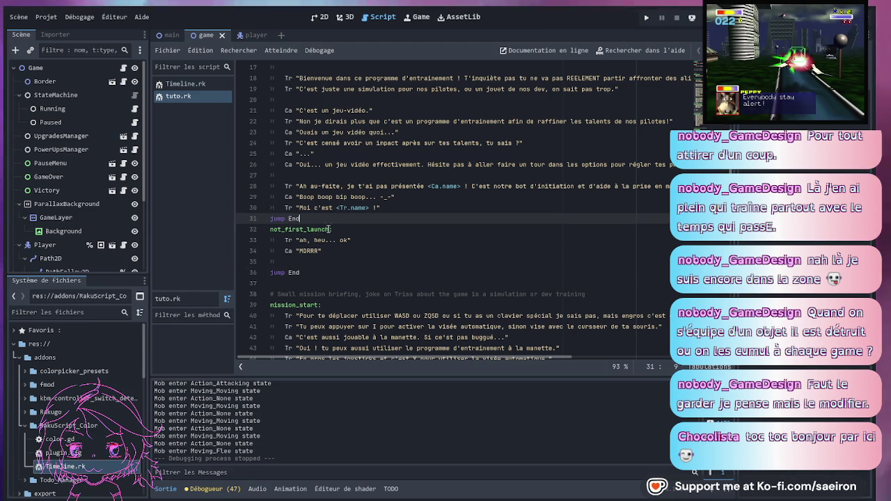
pyautogui.hotkey('ctrl', 'v')
pyautogui.press('Return')
pyautogui.hotkey('ctrl', 's')
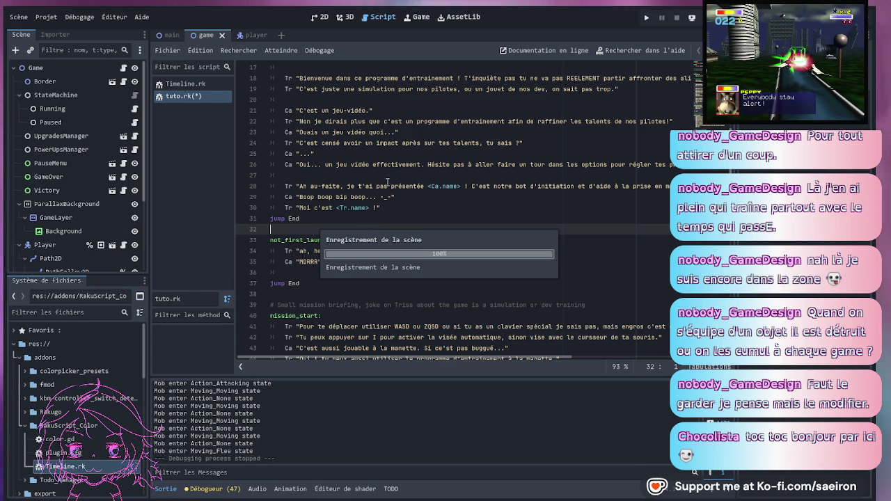
pyautogui.scroll(5, 383, 186)
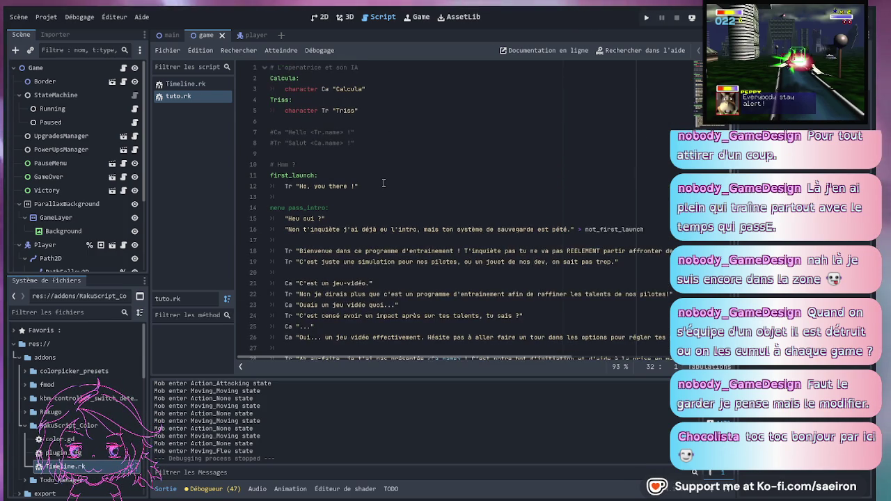
# - Delete the menu_emily, emily_silence and emily_lie blocks from tuto.rk
pyautogui.scroll(-9, 354, 219)
pyautogui.scroll(-3, 354, 219)
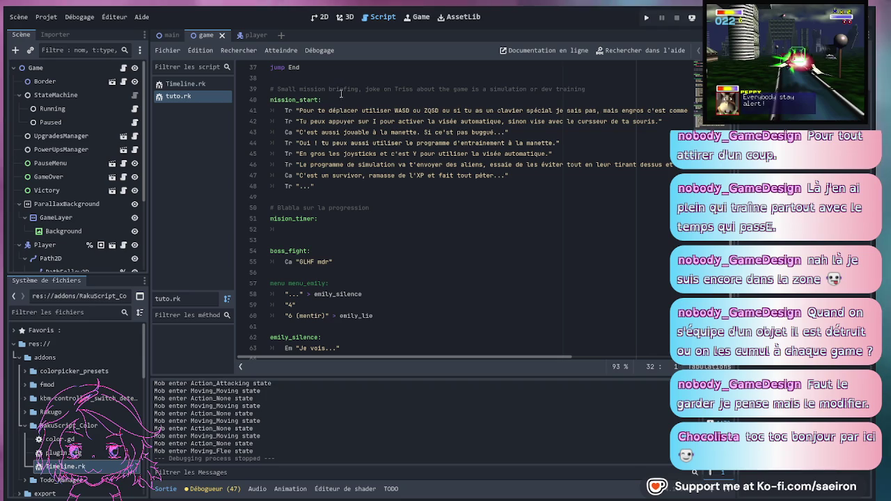
pyautogui.click(301, 100)
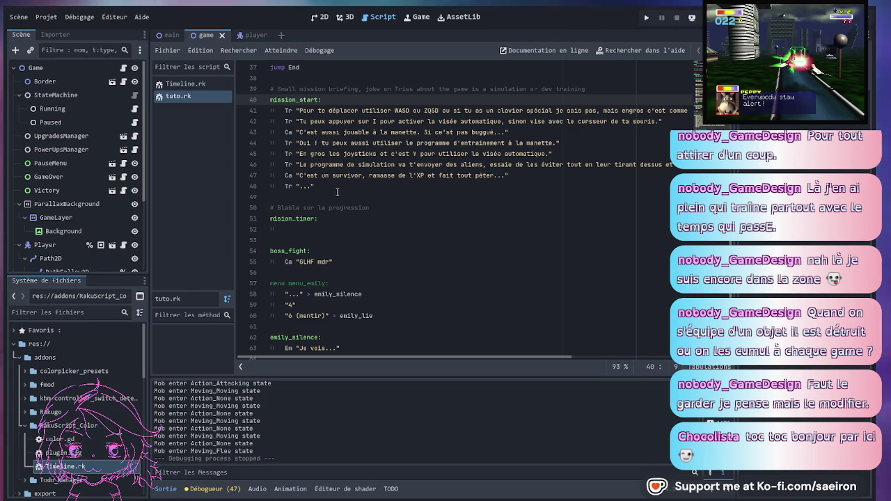
pyautogui.click(337, 192)
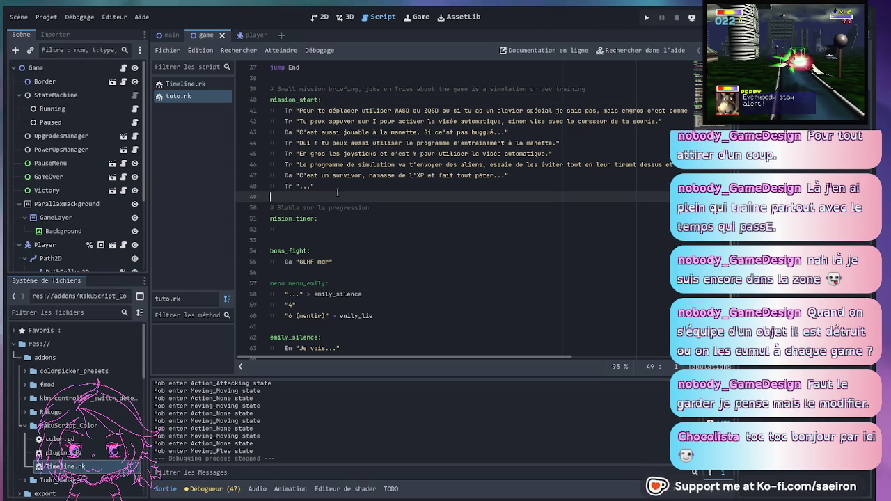
pyautogui.scroll(-1, 335, 242)
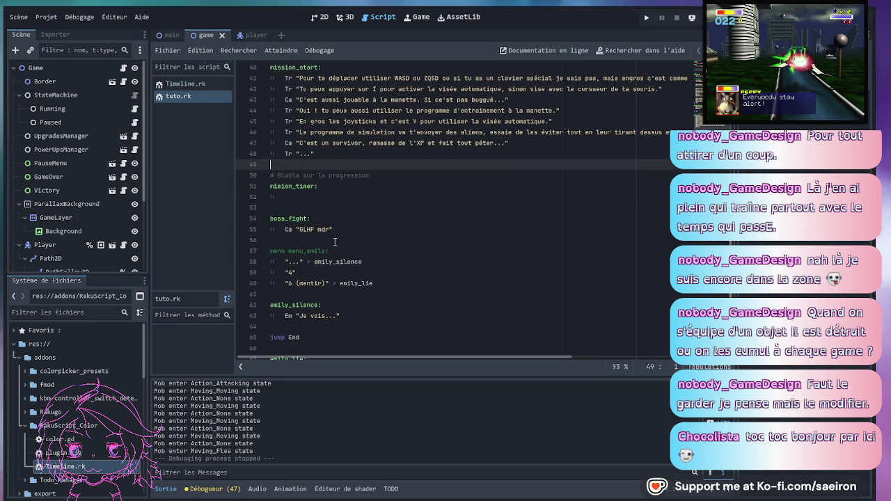
pyautogui.scroll(-2, 334, 241)
pyautogui.moveTo(341, 250)
pyautogui.mouseDown()
pyautogui.moveTo(234, 166)
pyautogui.moveTo(223, 178)
pyautogui.mouseUp()
pyautogui.keyDown('shift'); pyautogui.click(237, 188); pyautogui.keyUp('shift')
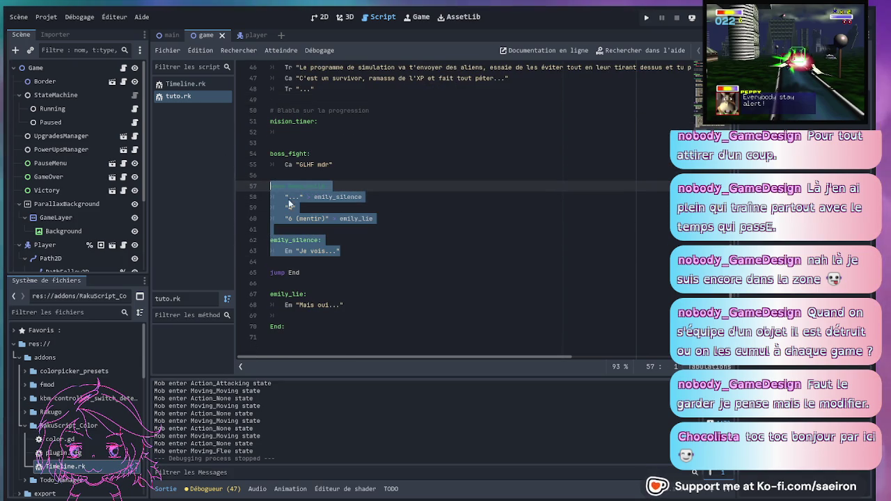
pyautogui.press('BackSpace')
pyautogui.press('BackSpace')
pyautogui.press('BackSpace')
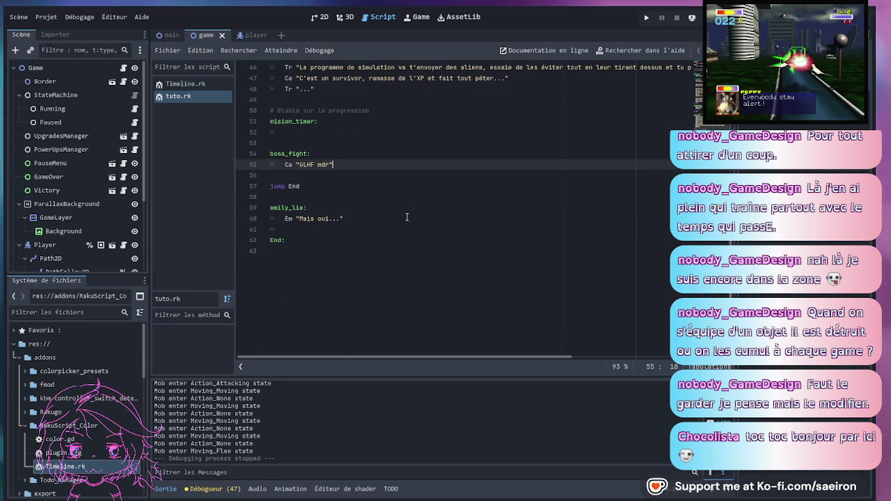
pyautogui.click(300, 229)
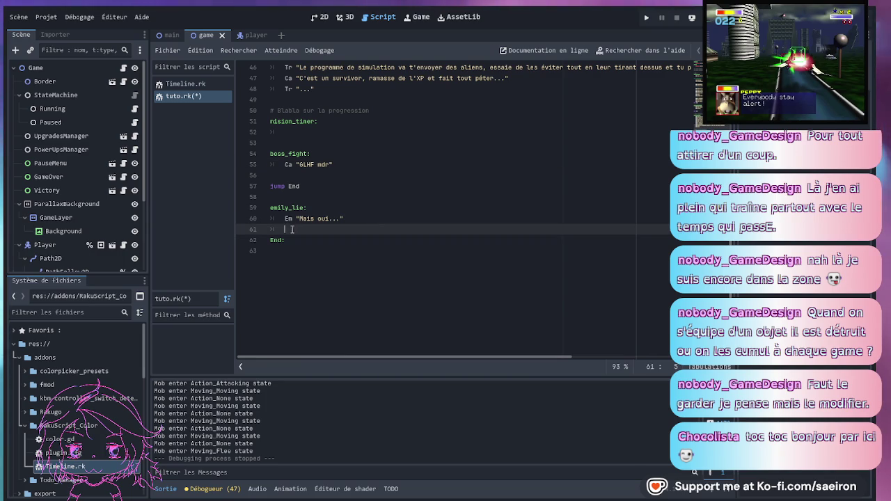
pyautogui.keyDown('shift'); pyautogui.click(262, 199); pyautogui.keyUp('shift')
pyautogui.press('BackSpace')
# - Move 'jump End' to the end of mission_start, remove extra blank lines, and save
pyautogui.scroll(3, 390, 243)
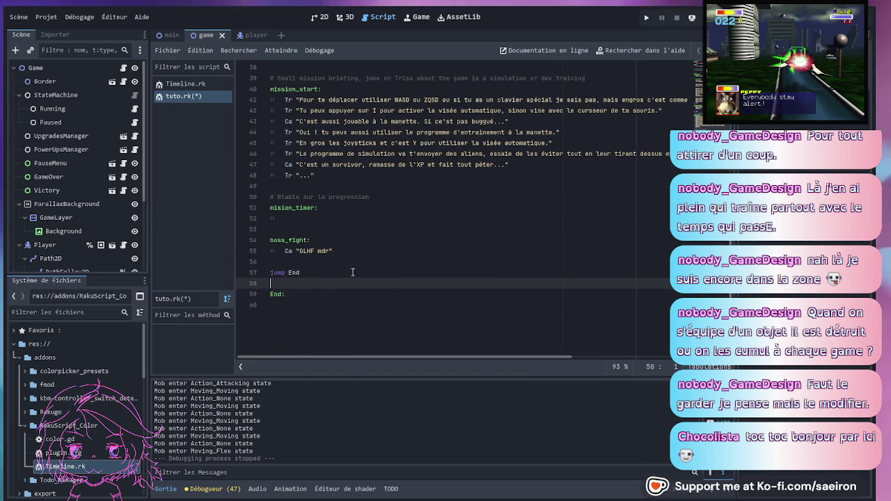
pyautogui.click(300, 271)
pyautogui.moveTo(293, 273); pyautogui.dragTo(351, 190)
pyautogui.click(356, 188)
pyautogui.press('Return')
pyautogui.click(357, 220)
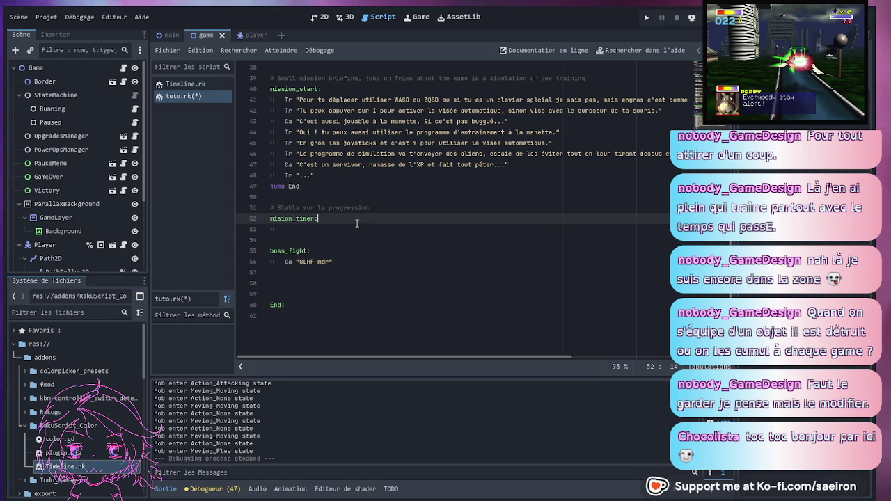
pyautogui.click(334, 272)
pyautogui.press('Delete')
pyautogui.press('Delete')
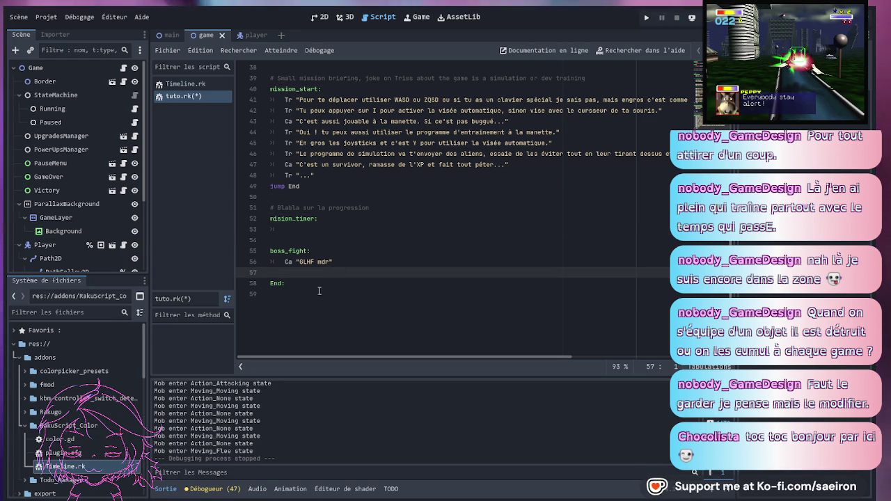
pyautogui.click(328, 291)
pyautogui.scroll(3, 337, 291)
pyautogui.scroll(-1, 339, 303)
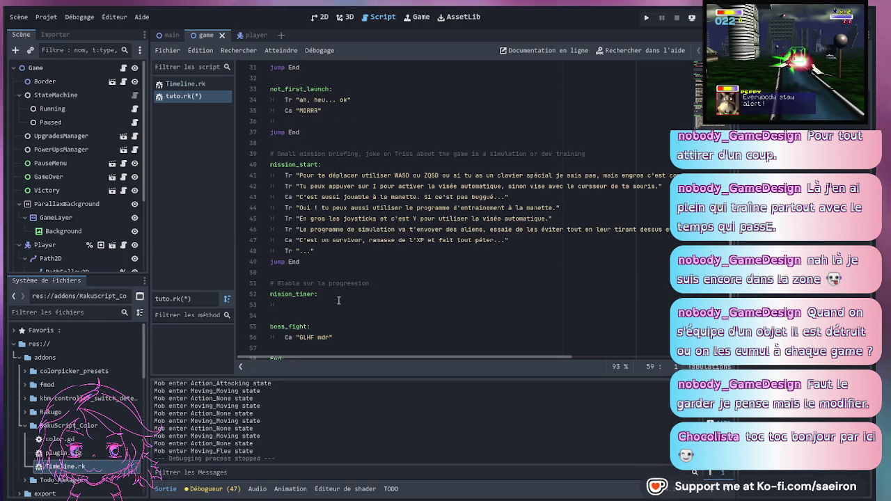
pyautogui.hotkey('ctrl', 's')
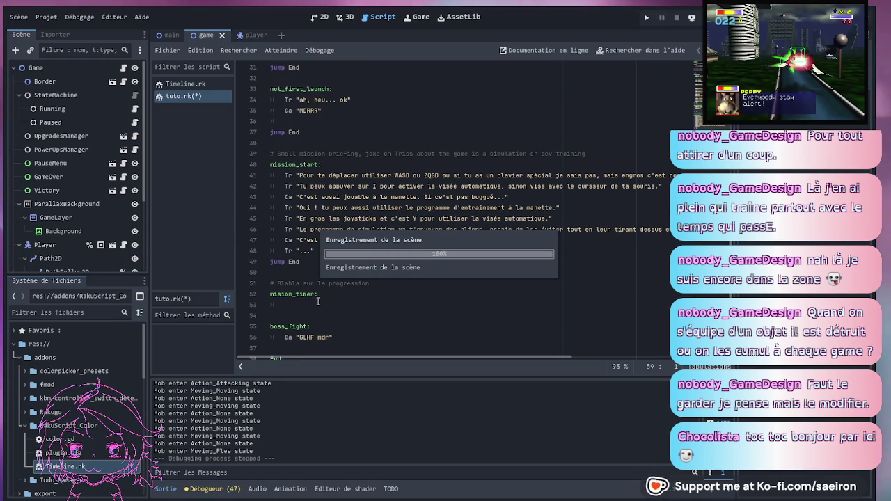
# - Append '..' to mission_timer's Ca dialogue line, save tuto.rk, and return to line 8
pyautogui.click(318, 304)
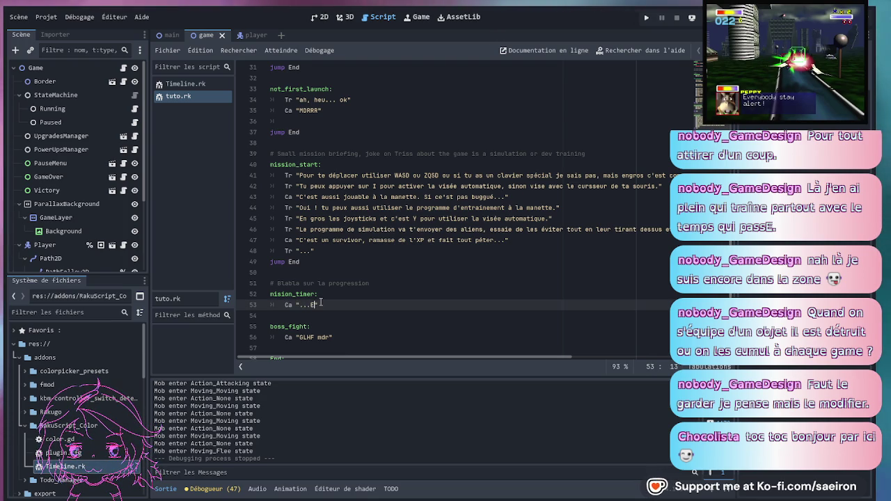
pyautogui.write('..')
pyautogui.click(344, 286)
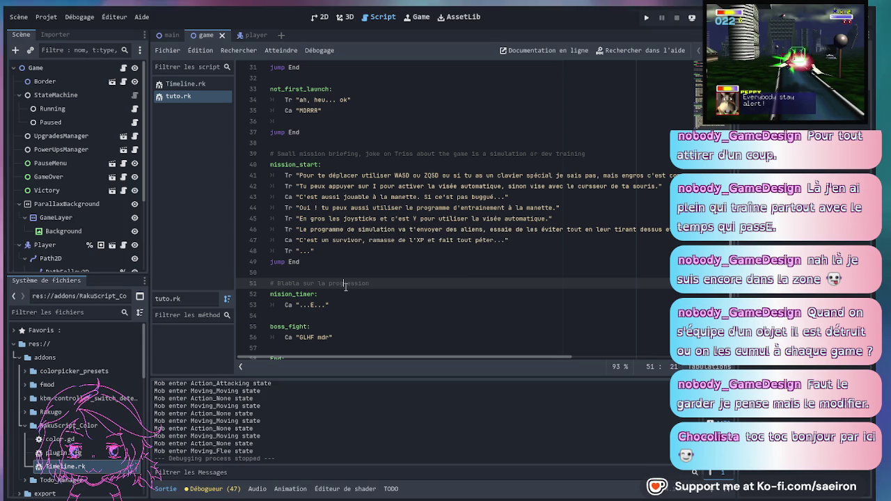
pyautogui.hotkey('ctrl', 's')
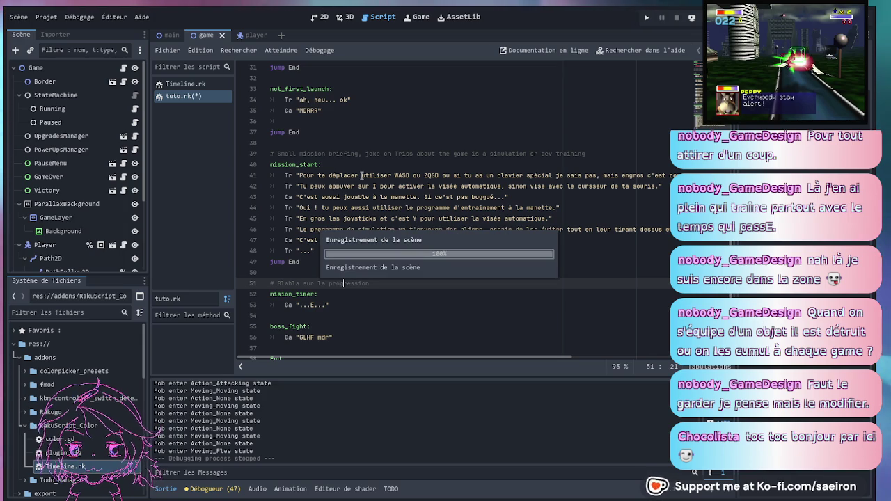
pyautogui.scroll(10, 366, 172)
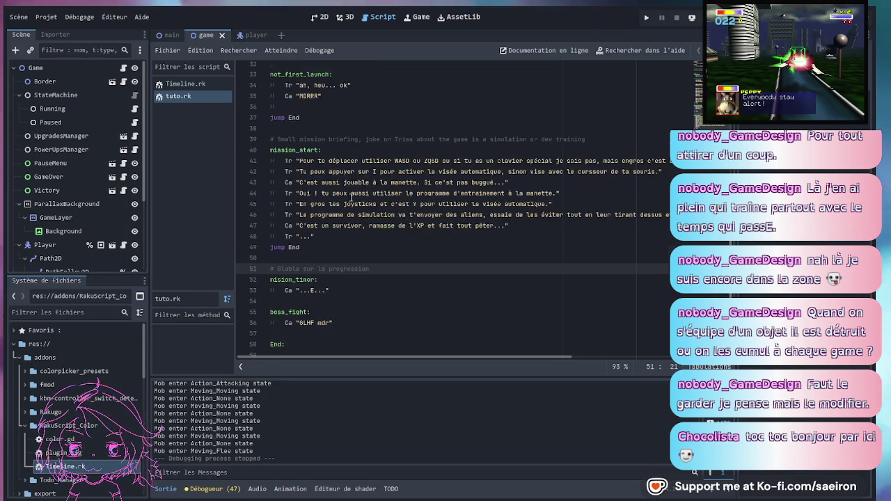
pyautogui.click(413, 153)
pyautogui.click(413, 143)
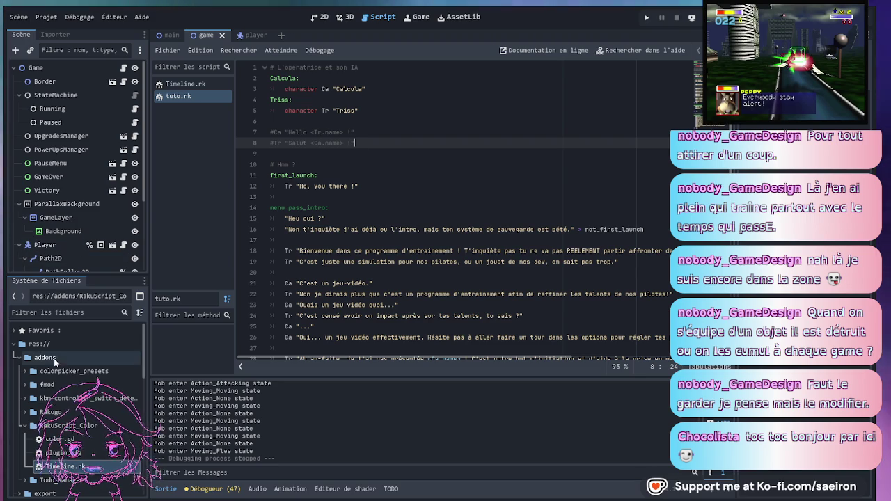
# - Open and browse the Rakugo.gd addon script, then close it and collapse the Rakugo folder
pyautogui.doubleClick(52, 415)
pyautogui.scroll(-3, 52, 417)
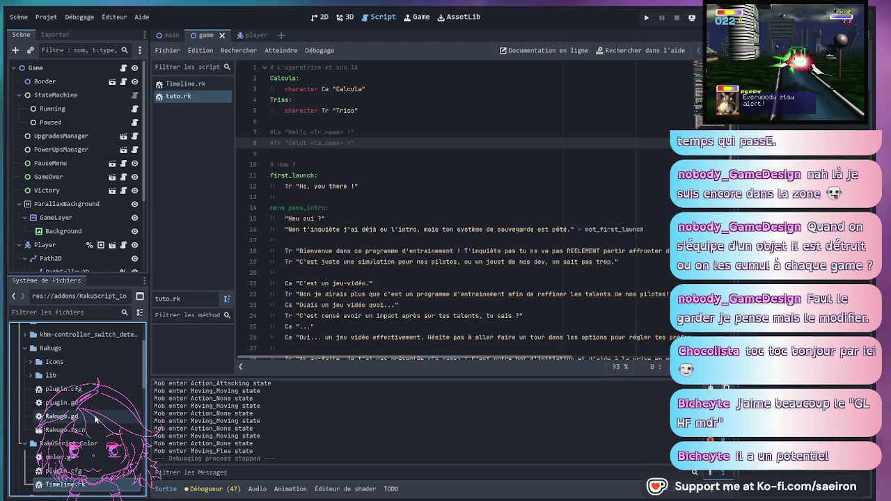
pyautogui.doubleClick(95, 418)
pyautogui.scroll(-12, 431, 201)
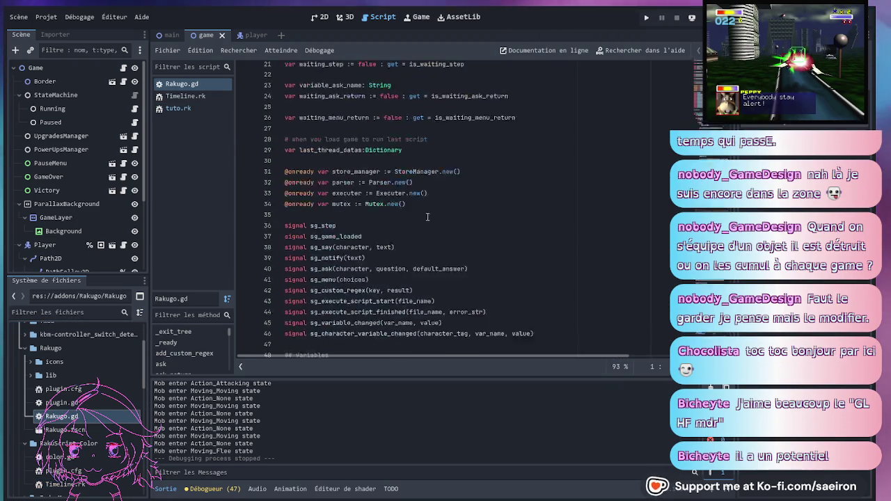
pyautogui.scroll(7, 431, 201)
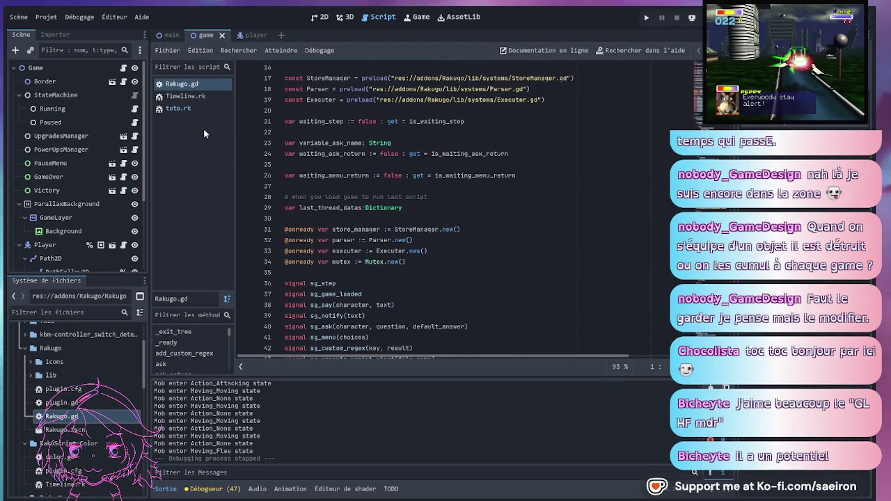
pyautogui.middleClick(177, 84)
pyautogui.scroll(-3, 79, 425)
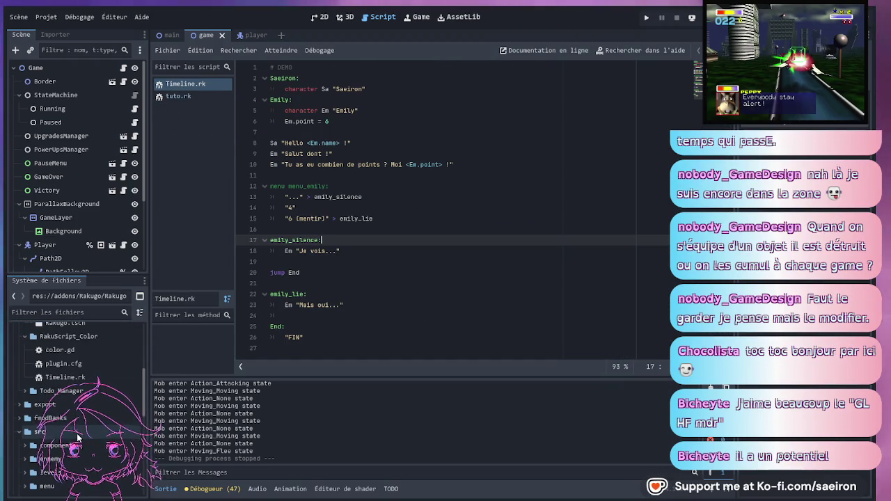
pyautogui.scroll(4, 29, 427)
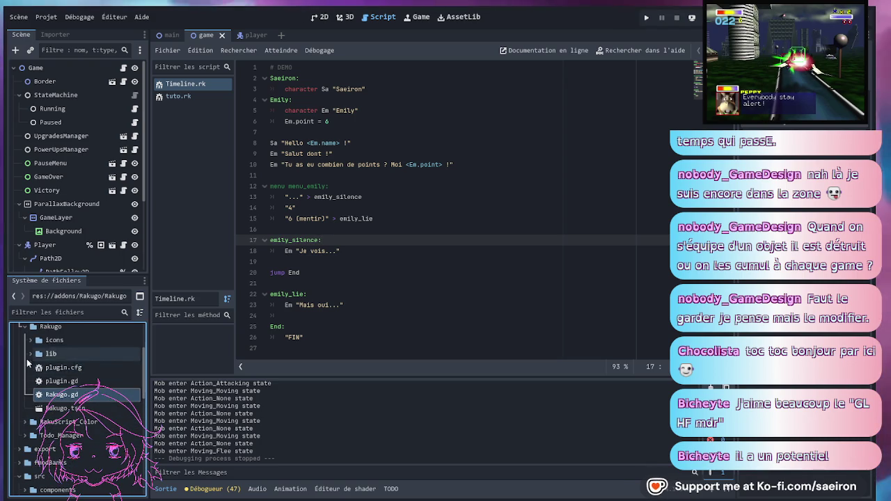
pyautogui.scroll(1, 28, 362)
pyautogui.click(24, 349)
# - Browse the RakuScript_Color color.gd script, then close it and Timeline.rk
pyautogui.click(25, 362)
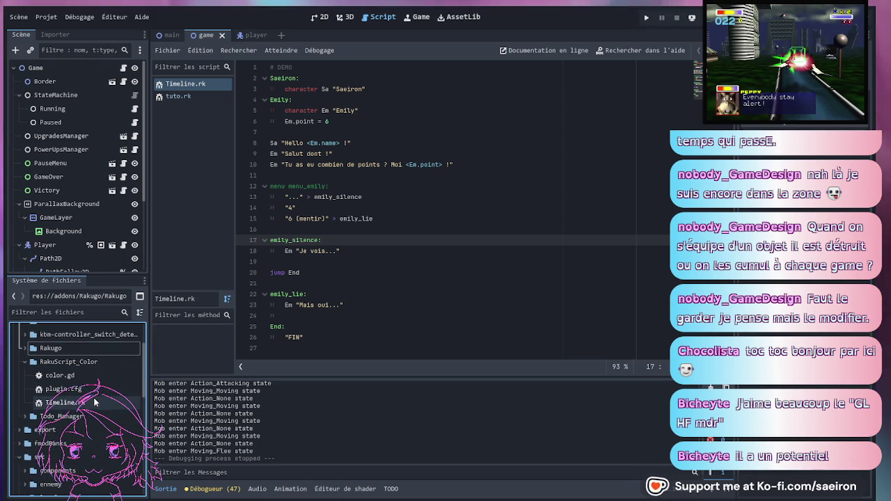
pyautogui.doubleClick(60, 375)
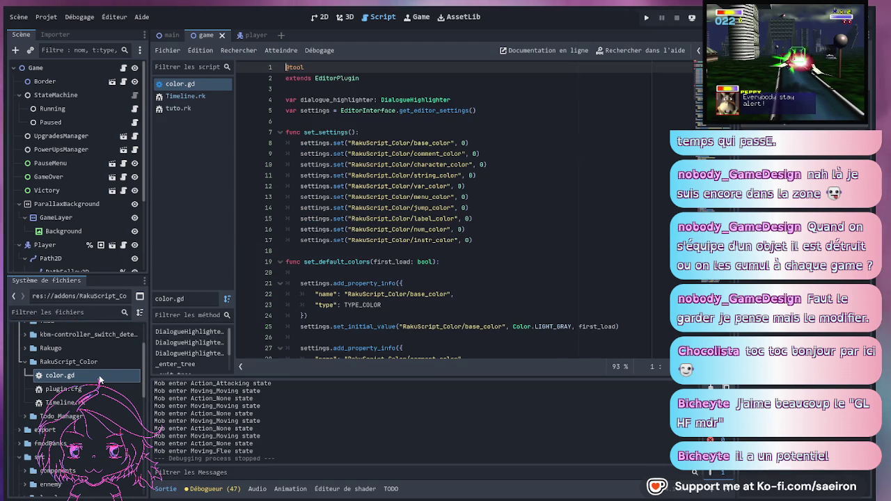
pyautogui.scroll(-6, 496, 225)
pyautogui.scroll(-20, 496, 225)
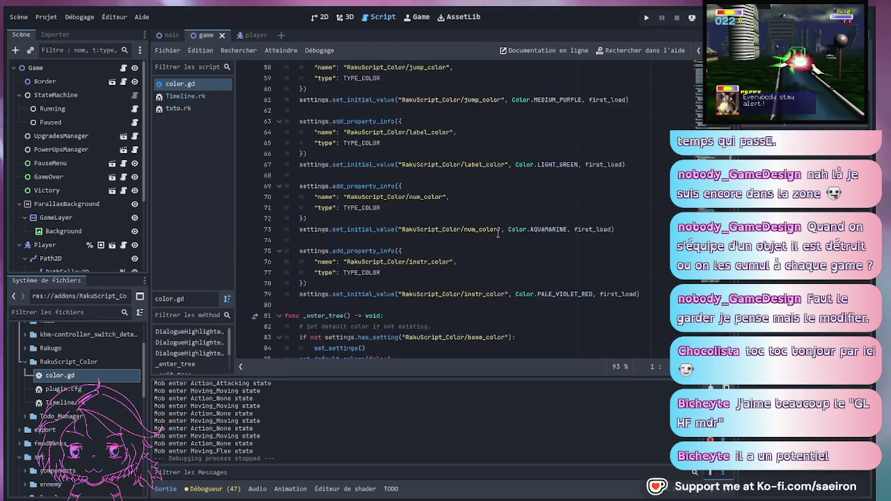
pyautogui.scroll(-15, 496, 254)
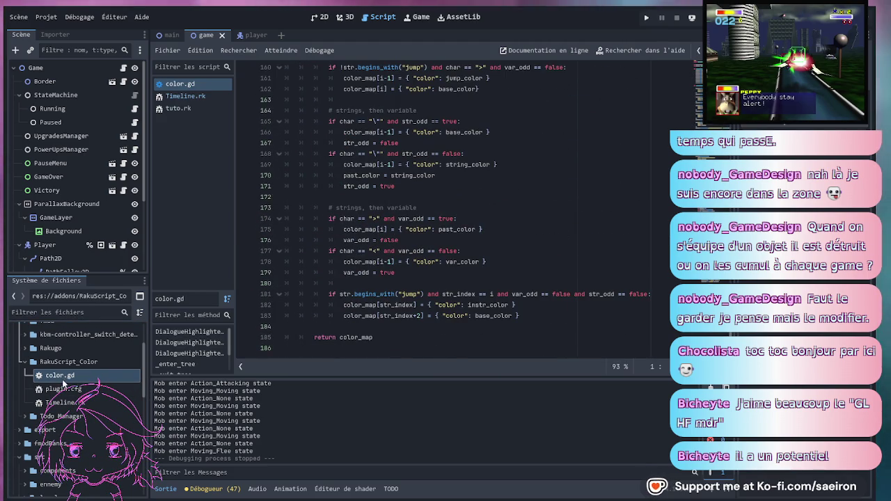
pyautogui.middleClick(180, 84)
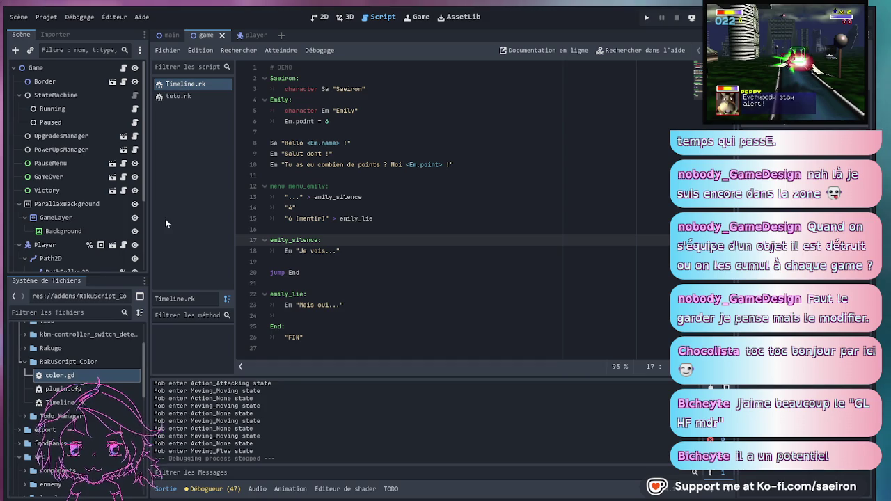
pyautogui.click(182, 95)
pyautogui.click(186, 85)
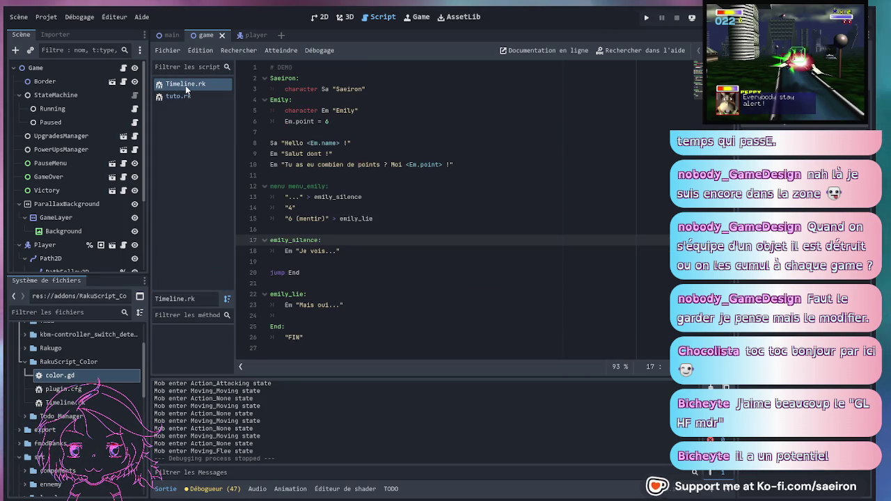
pyautogui.middleClick(187, 87)
pyautogui.click(376, 207)
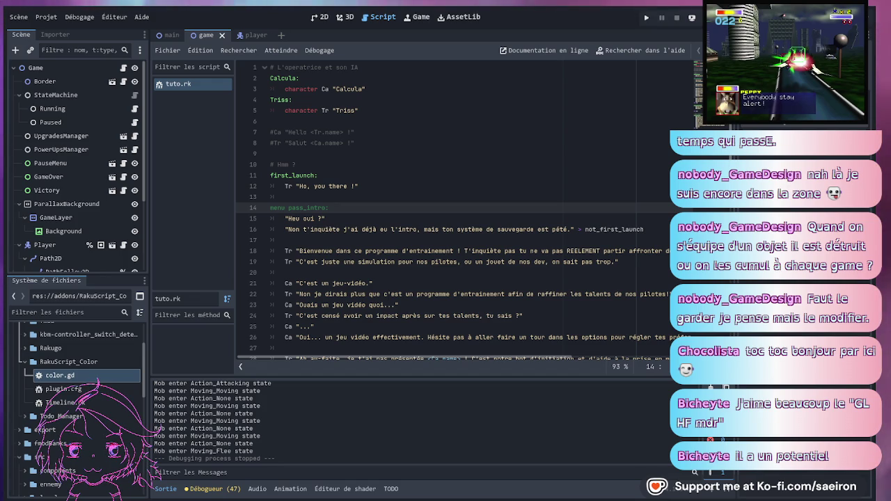
# - Switch to the main scene tab to show its title menu hierarchy
pyautogui.click(171, 35)
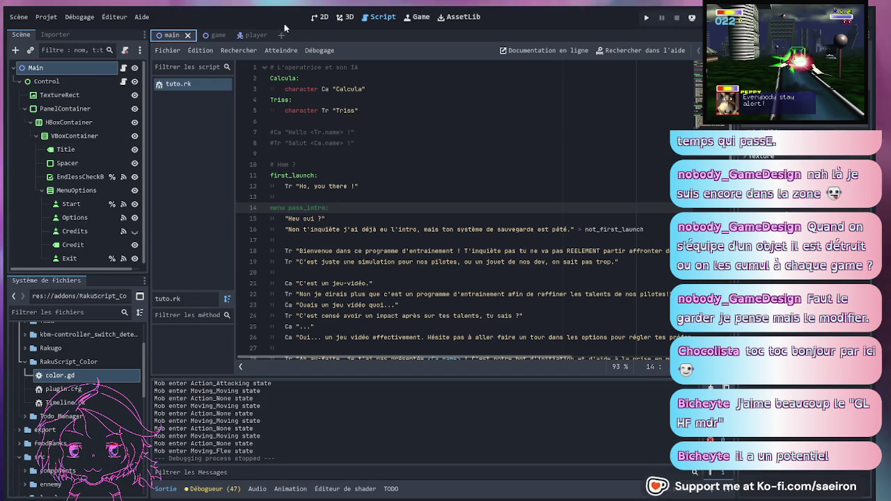
# - Show the main scene in 2D and resize the scene tree and side panels
pyautogui.click(320, 17)
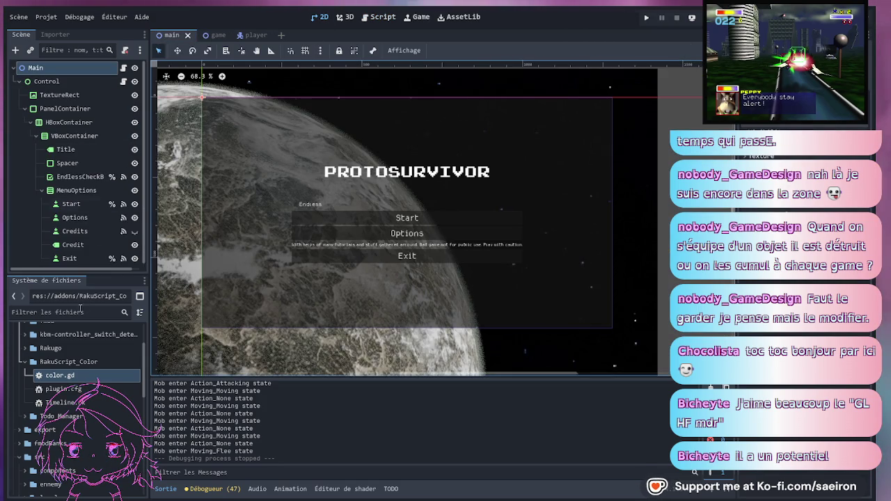
pyautogui.moveTo(78, 271); pyautogui.dragTo(76, 286)
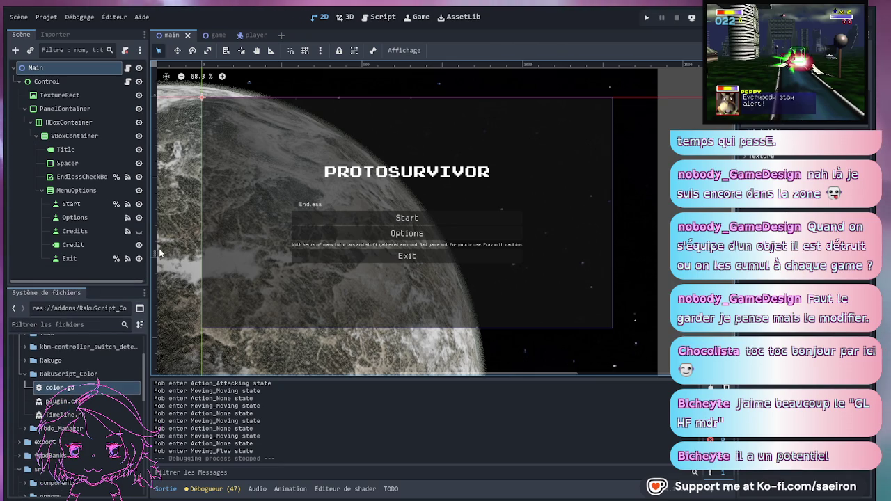
pyautogui.moveTo(152, 253); pyautogui.dragTo(157, 255)
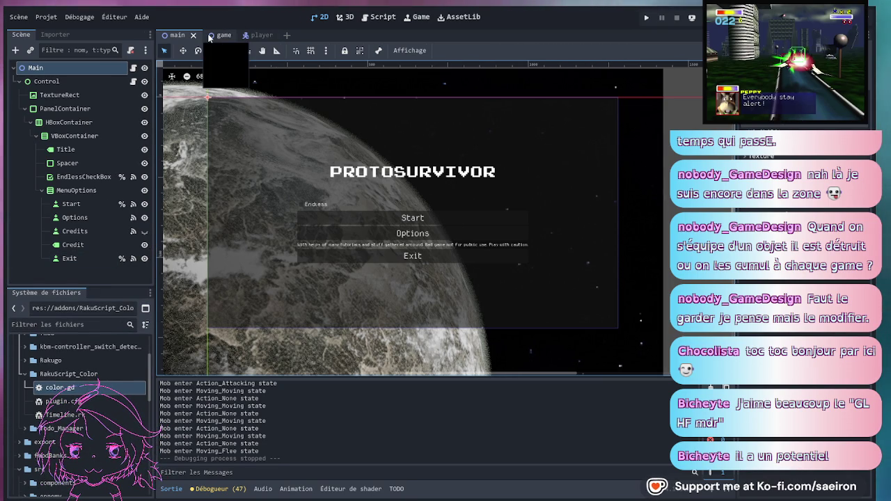
# - Scroll through tuto.rk, glance at the game scene, then return to the main menu scene
pyautogui.click(369, 21)
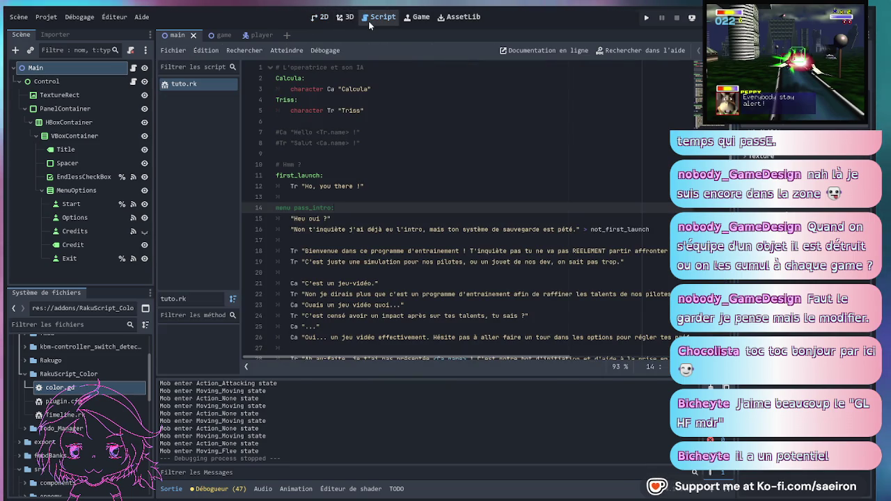
pyautogui.scroll(-3, 400, 211)
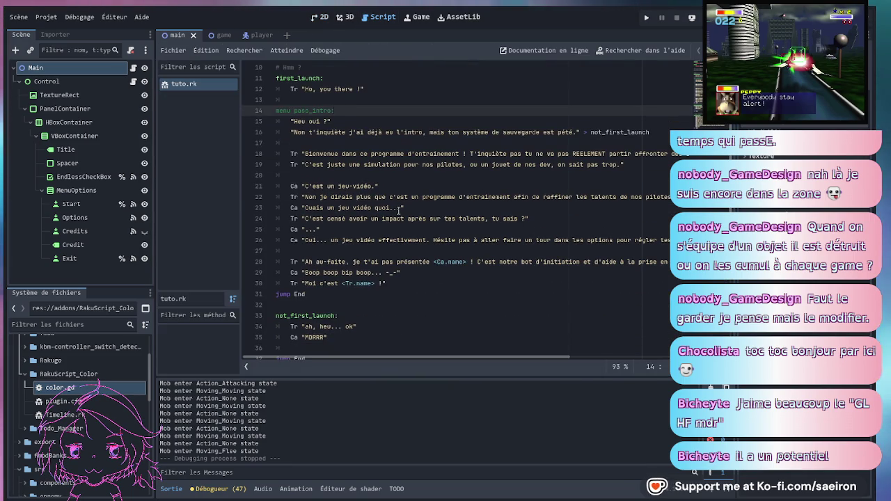
pyautogui.scroll(-4, 392, 203)
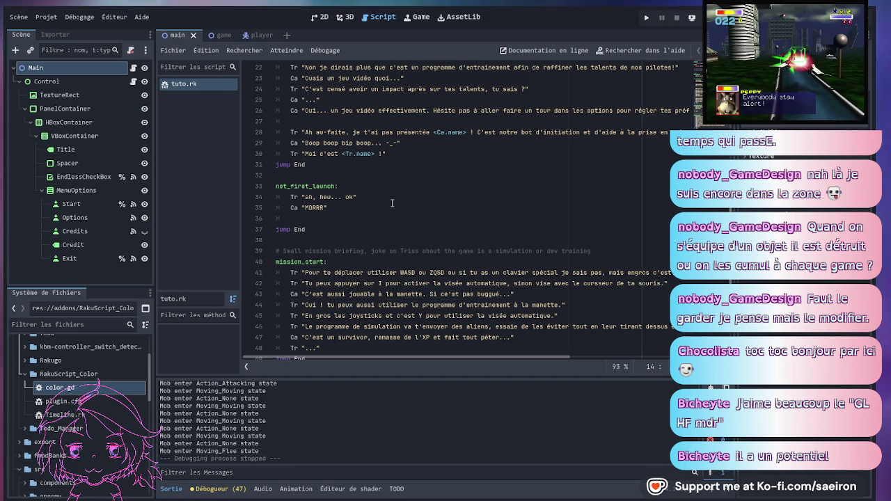
pyautogui.scroll(-3, 392, 203)
pyautogui.scroll(-1, 388, 200)
pyautogui.scroll(10, 388, 200)
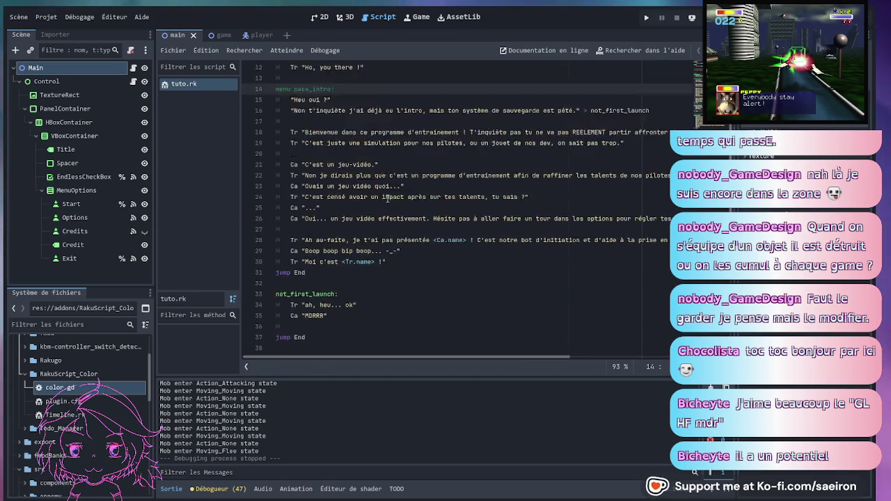
pyautogui.click(225, 36)
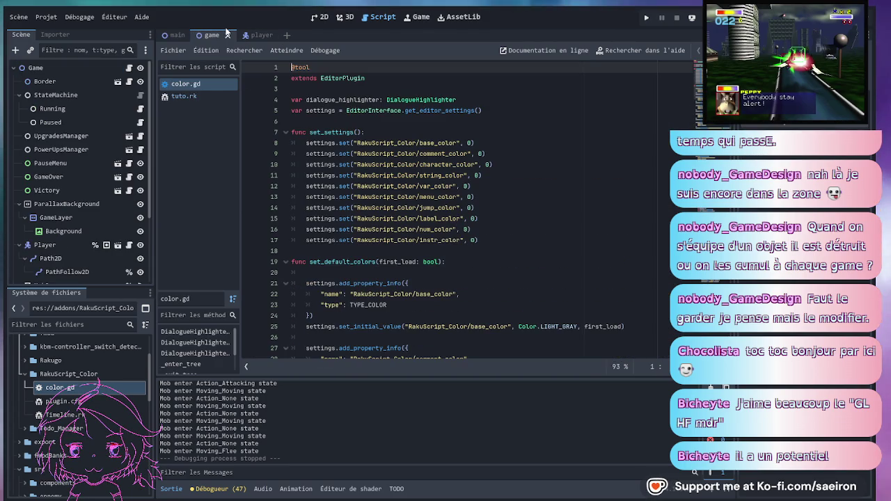
pyautogui.click(175, 35)
# - Shrink the scene tree panel and make the PanelContainer node visible
pyautogui.click(321, 17)
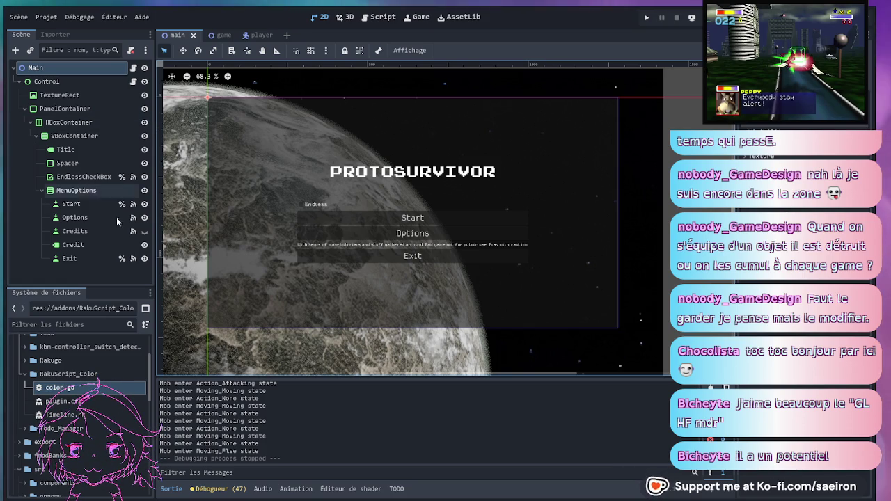
pyautogui.click(87, 292)
pyautogui.moveTo(89, 286); pyautogui.dragTo(89, 274)
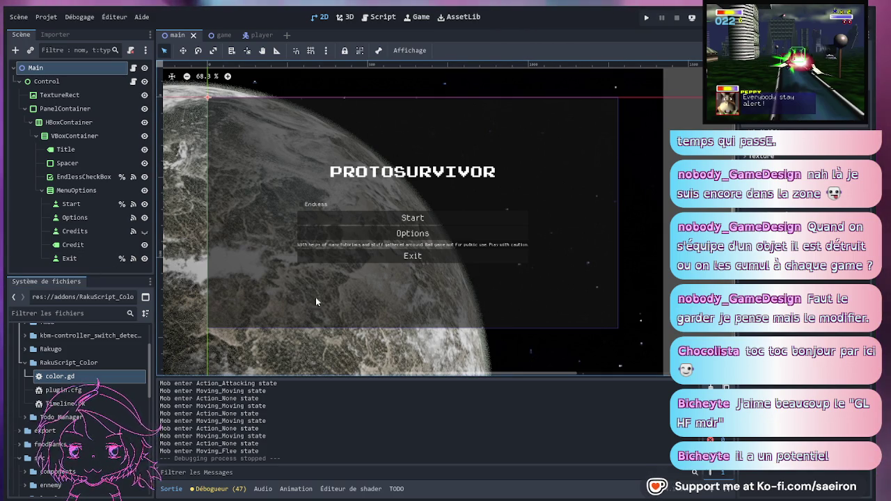
pyautogui.click(70, 83)
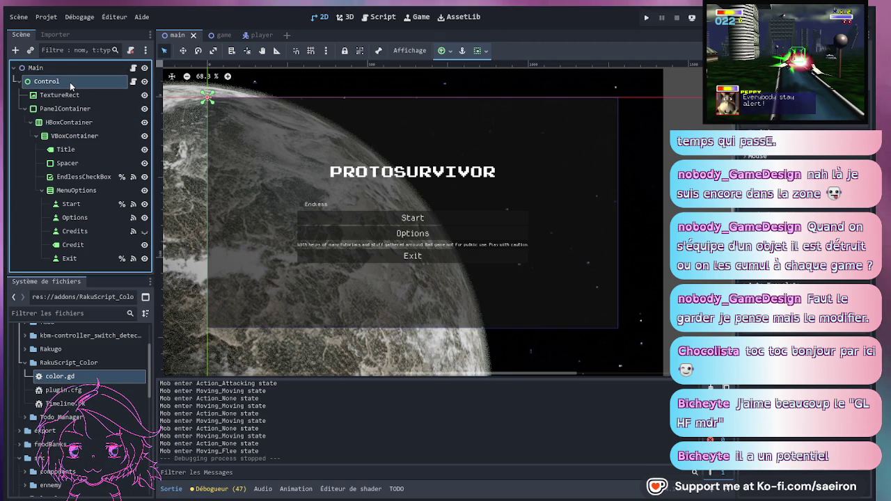
pyautogui.click(64, 94)
pyautogui.click(61, 107)
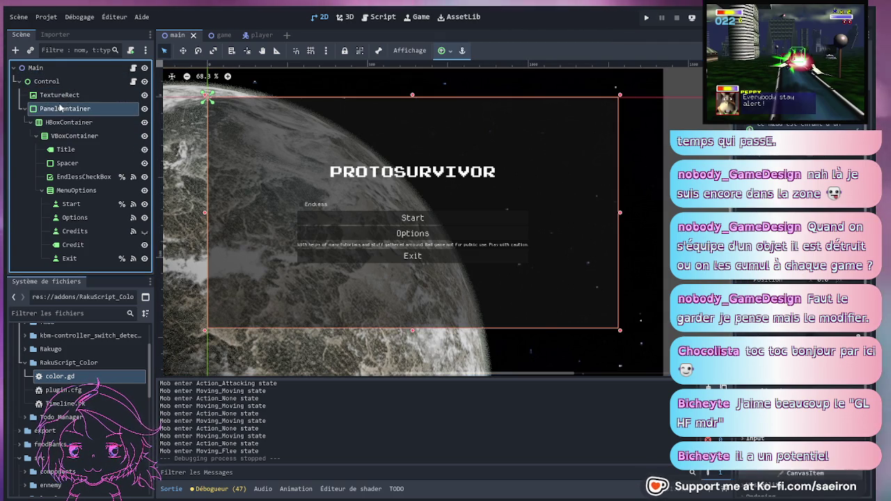
pyautogui.click(144, 110)
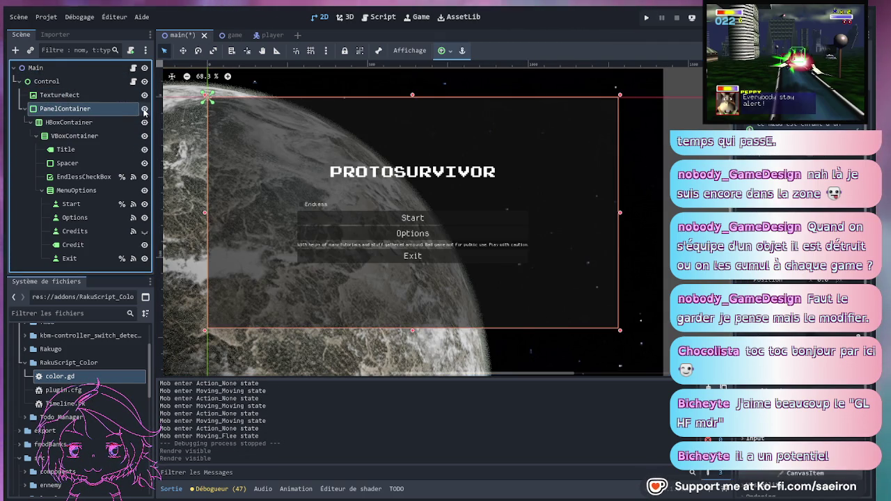
# - Collapse the HBoxContainer branch and select PanelContainer as the parent node
pyautogui.click(29, 122)
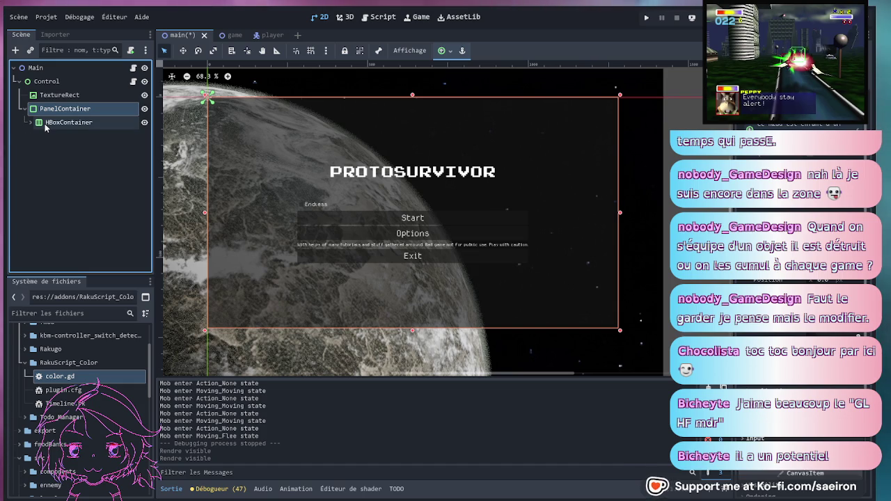
pyautogui.click(30, 122)
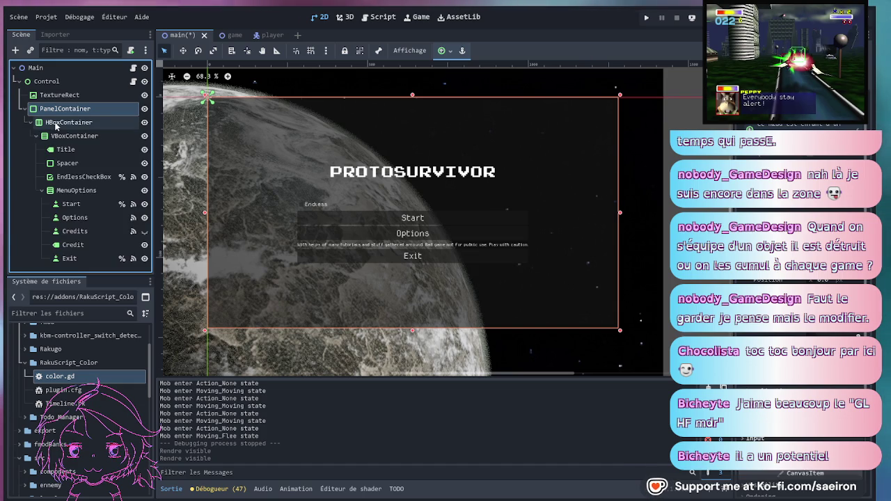
pyautogui.click(56, 124)
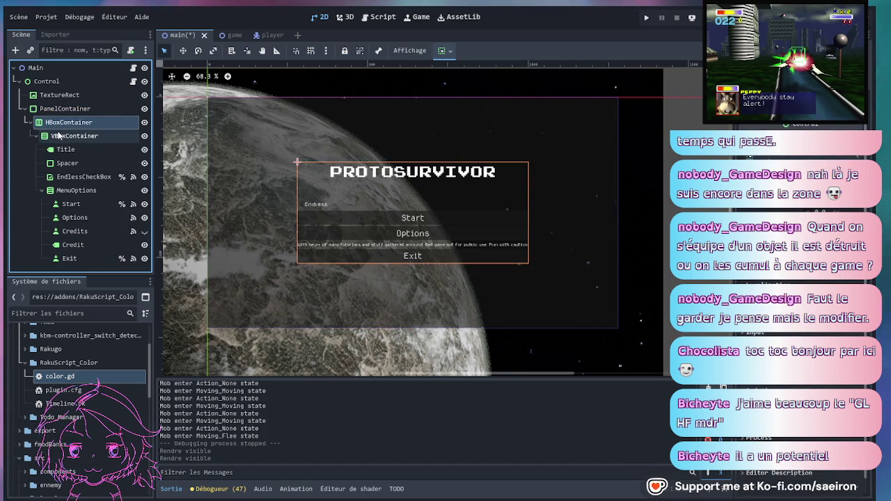
pyautogui.click(59, 137)
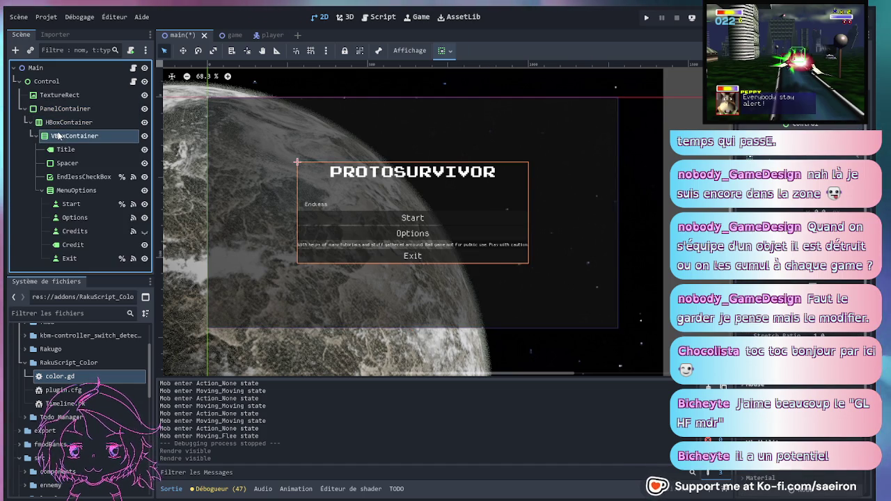
pyautogui.click(29, 122)
pyautogui.click(55, 111)
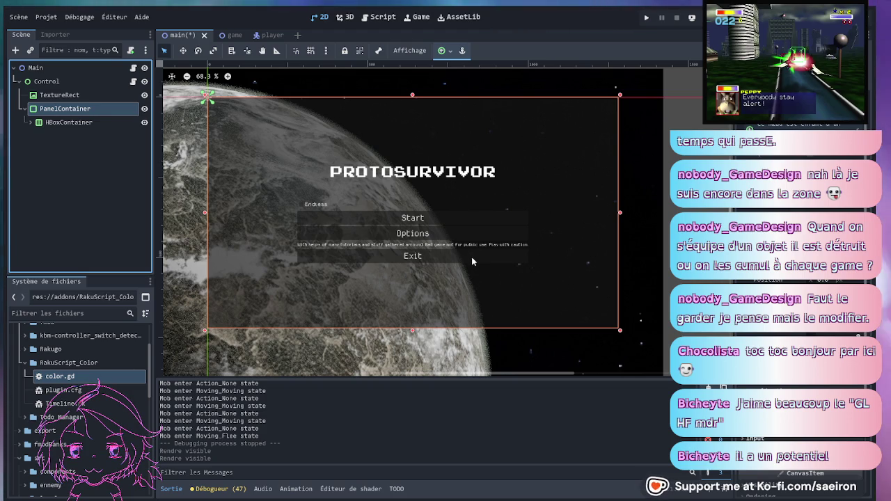
# - Add a Control node under PanelContainer and rename it Dialogs
pyautogui.hotkey('ctrl', 'a')
pyautogui.press('Return')
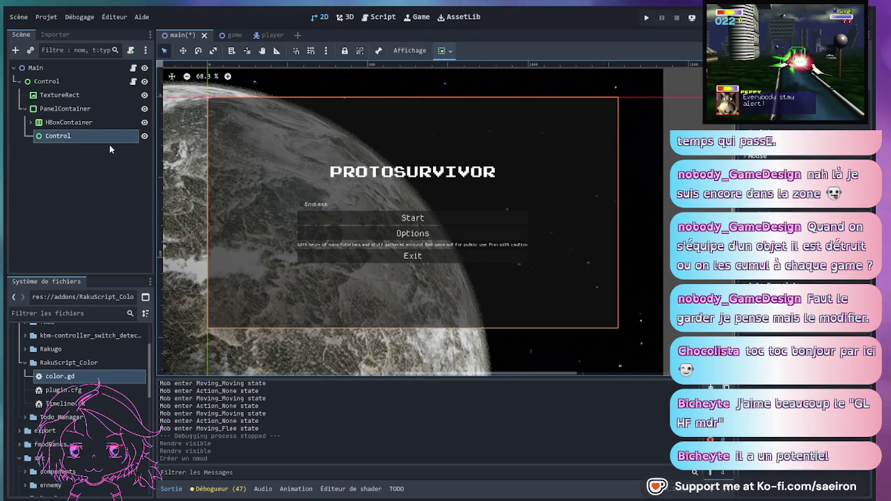
pyautogui.click(109, 144)
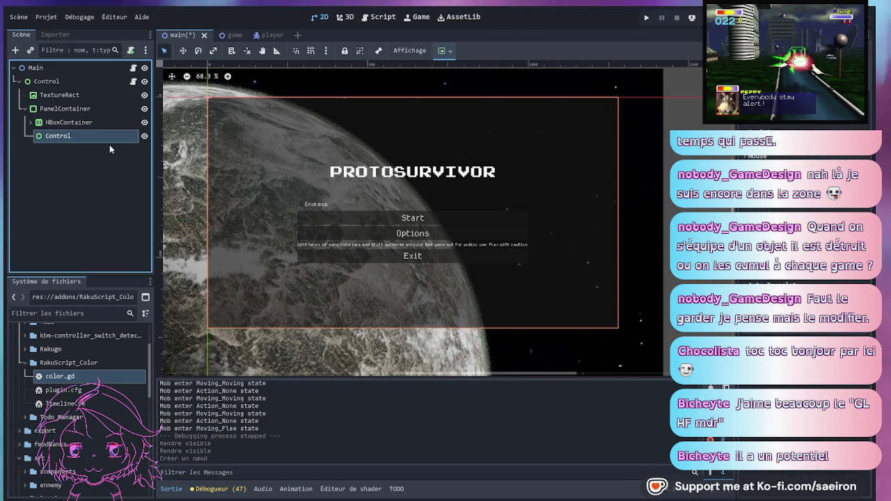
pyautogui.press('F2')
pyautogui.write('Dialogs')
pyautogui.press('Return')
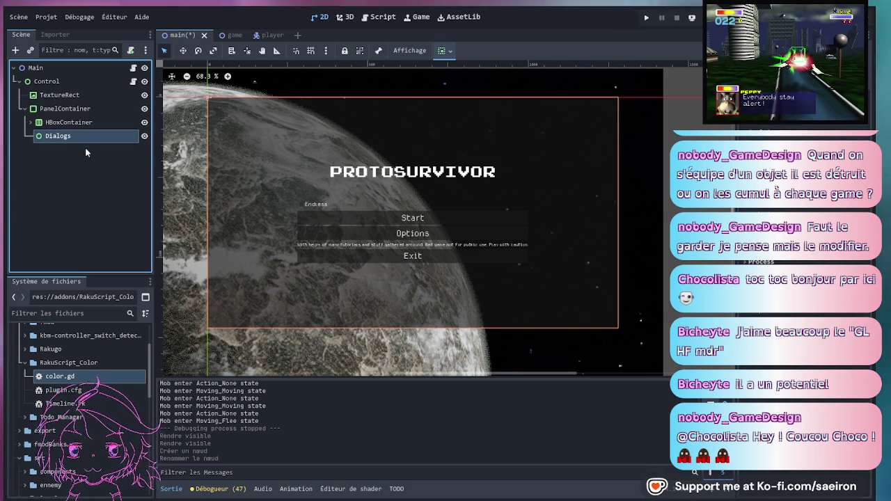
# - Give Dialogs a Label and a VBoxContainer holding a RichTextLabel
pyautogui.hotkey('ctrl', 'a')
pyautogui.press('Return')
pyautogui.click(80, 140)
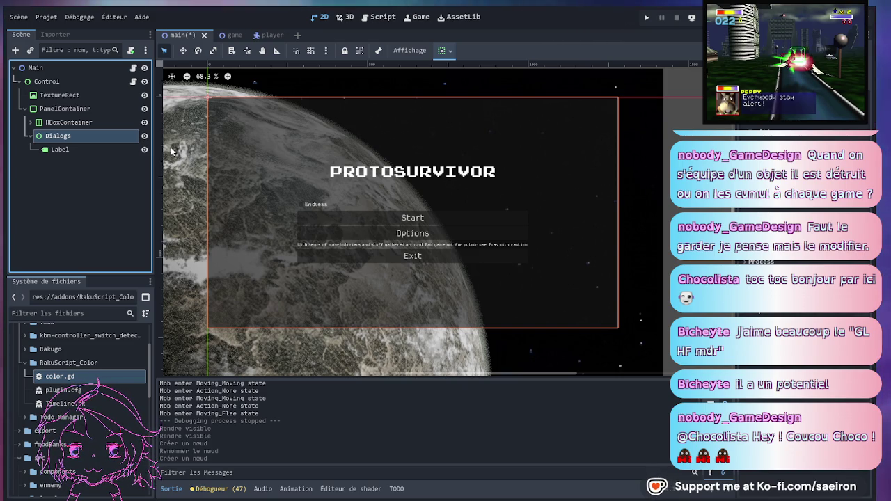
pyautogui.hotkey('ctrl', 'v')
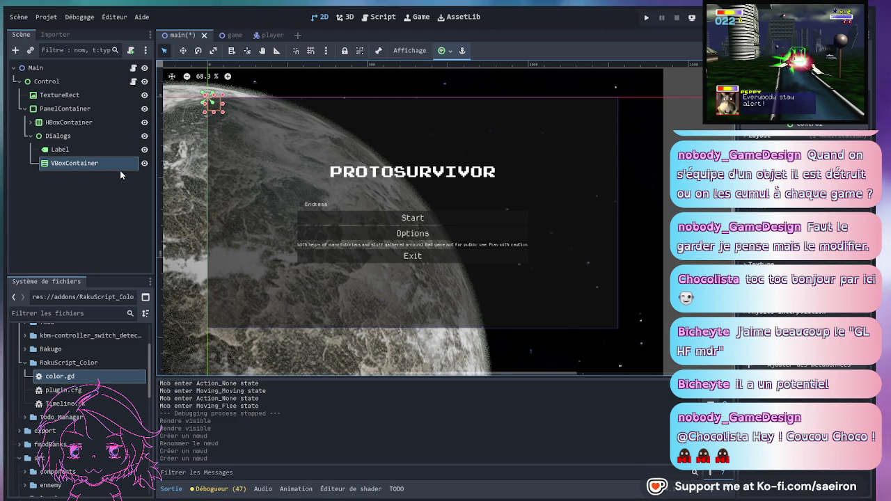
pyautogui.hotkey('ctrl', 'v')
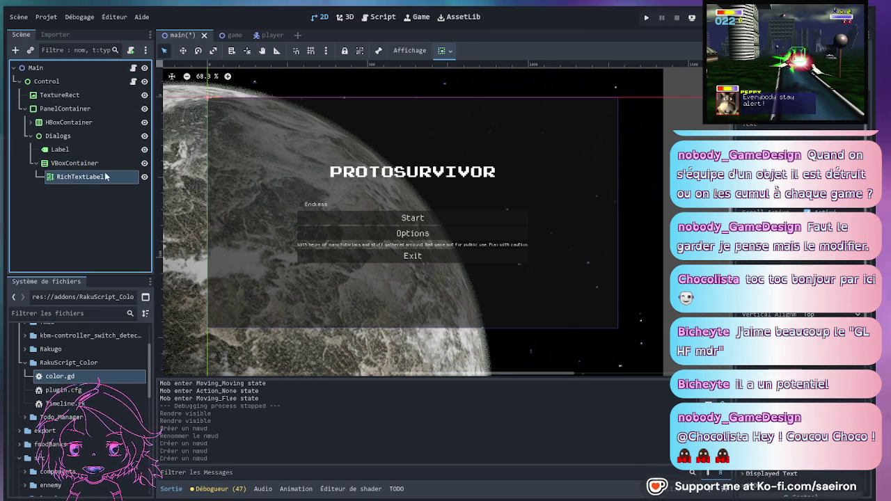
# - Add an inner VBoxContainer with a Button, duplicated twice into Button2 and Button3
pyautogui.click(82, 162)
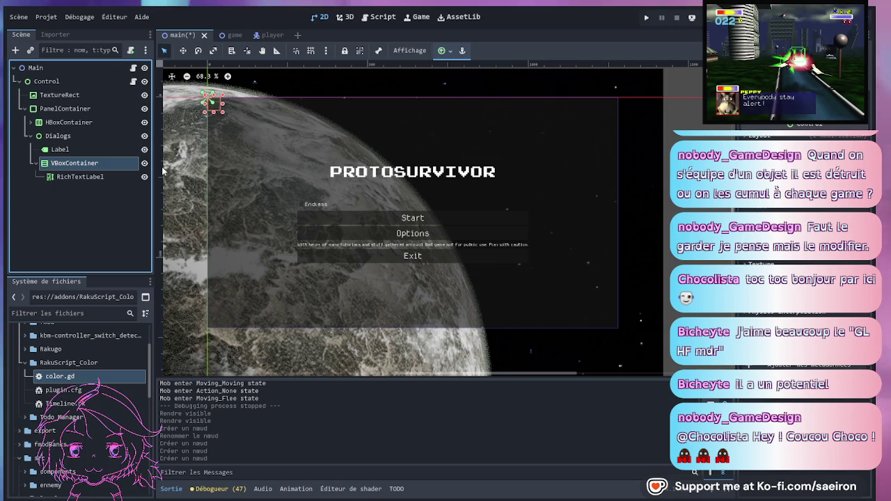
pyautogui.hotkey('ctrl', 'a')
pyautogui.press('Return')
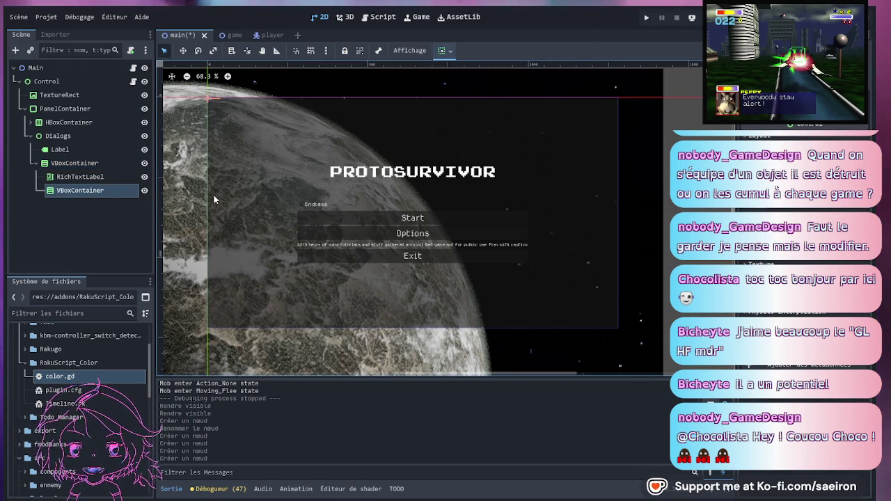
pyautogui.hotkey('ctrl', 'a')
pyautogui.write('Button')
pyautogui.press('Return')
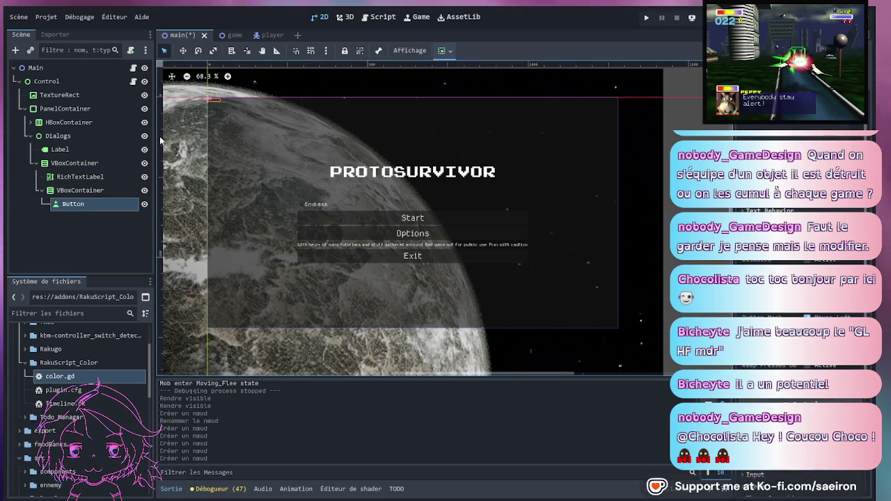
pyautogui.hotkey('ctrl', 'd')
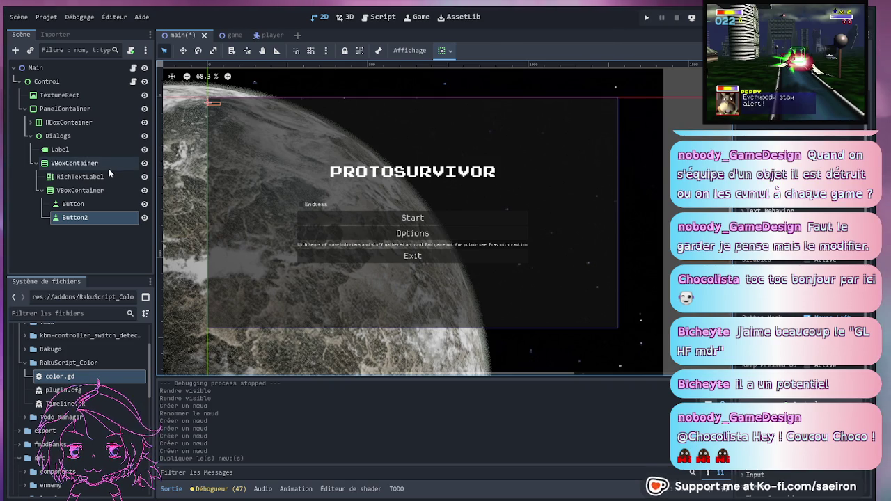
pyautogui.hotkey('ctrl', 'd')
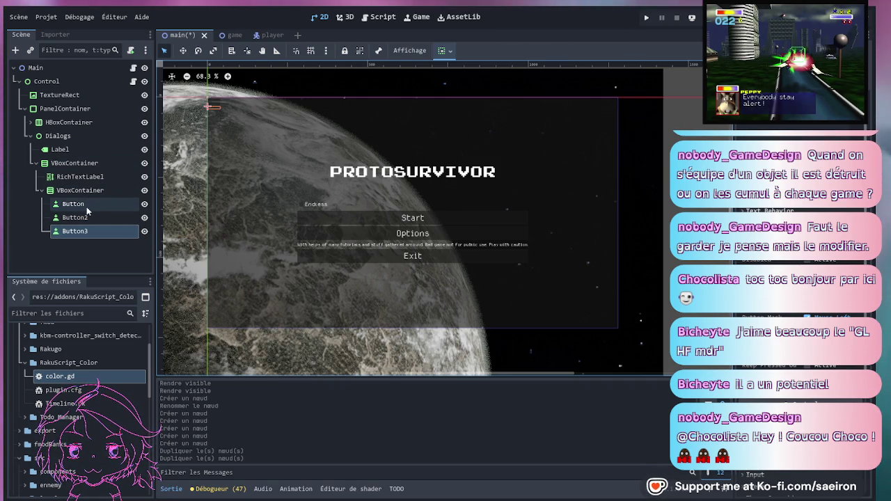
pyautogui.click(95, 192)
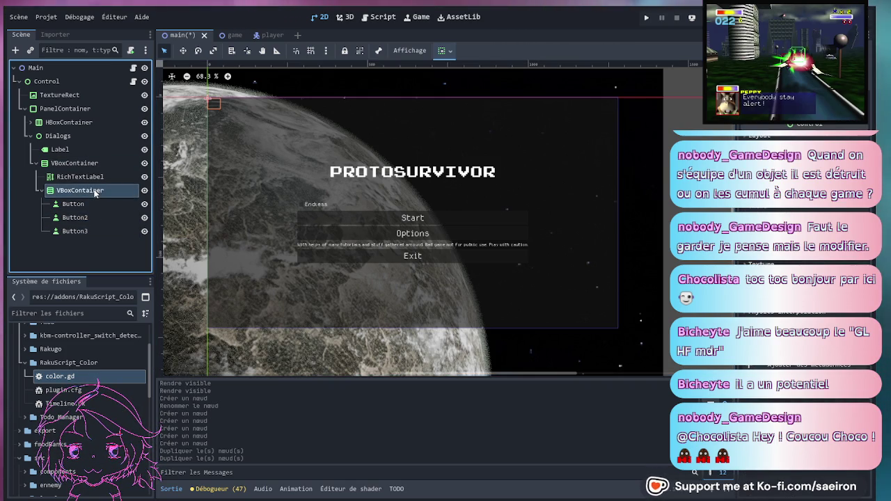
pyautogui.click(95, 191)
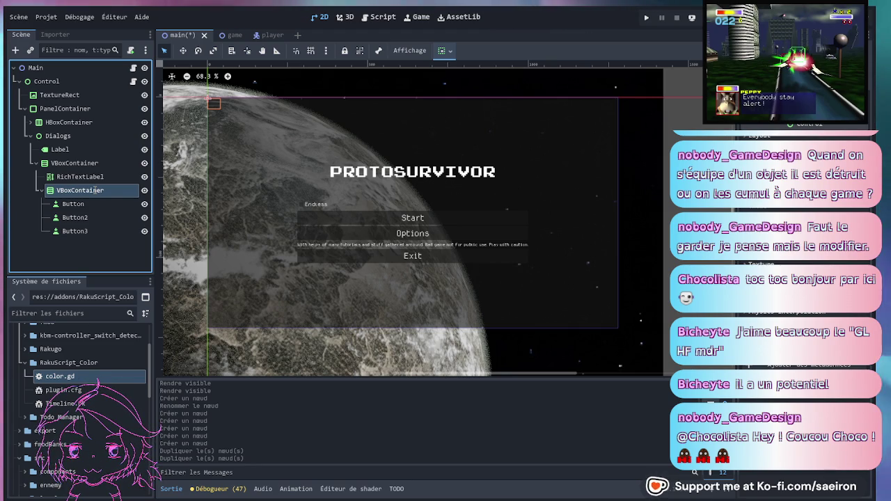
# - Rename the inner container to Answers and the first two buttons to Asw0 and Asw1
pyautogui.write('Answers')
pyautogui.press('Return')
pyautogui.click(93, 204)
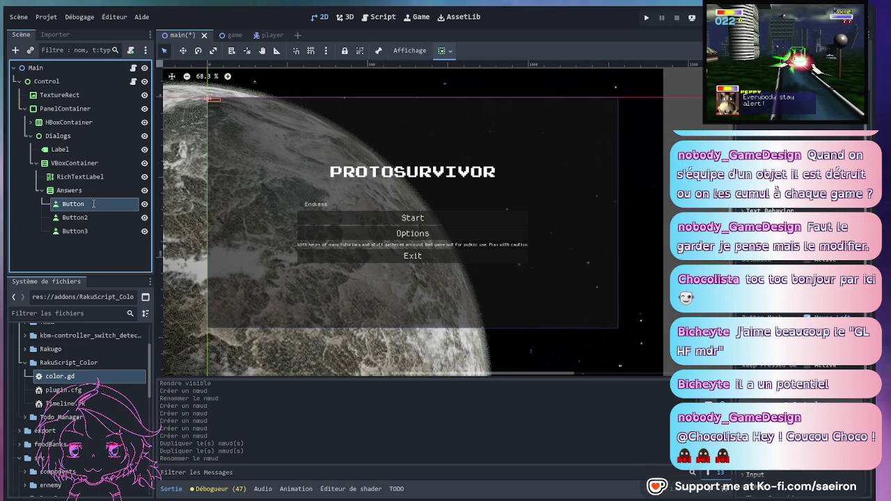
pyautogui.write('Asw0')
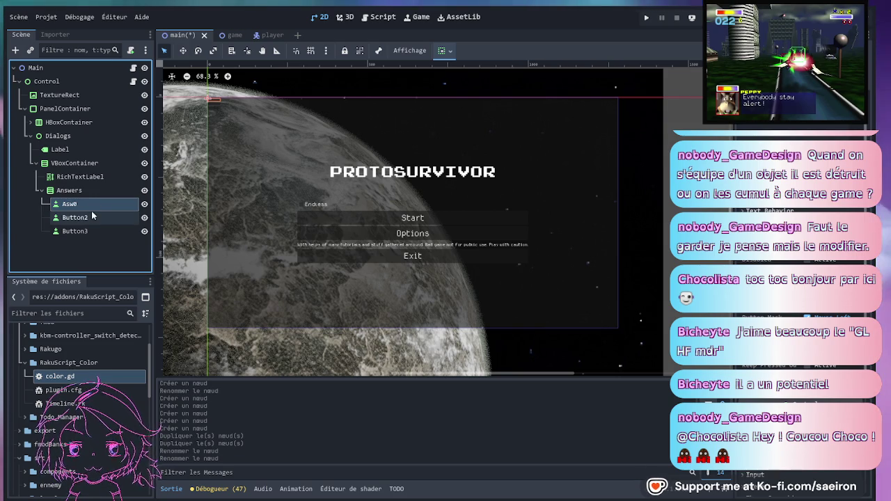
pyautogui.click(93, 218)
pyautogui.write('Asw1')
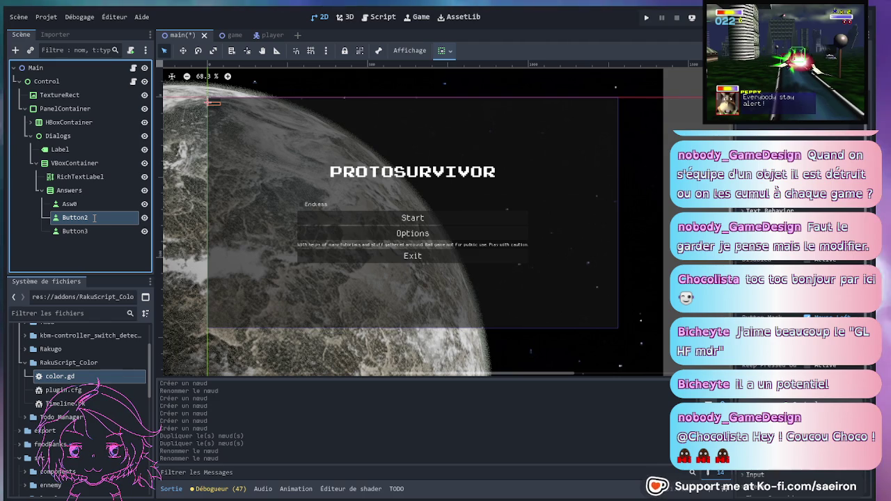
pyautogui.press('Return')
pyautogui.click(99, 232)
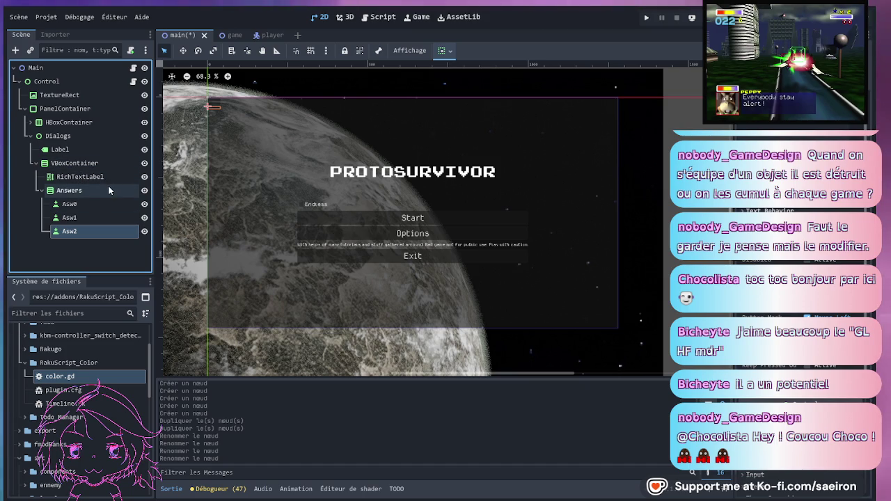
# - Rename the RichTextLabel to DialogText
pyautogui.click(103, 180)
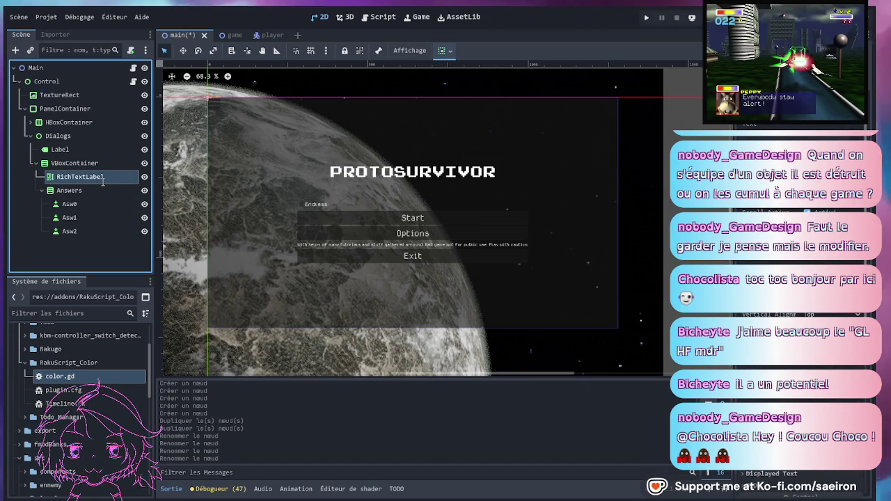
pyautogui.write('DialogText')
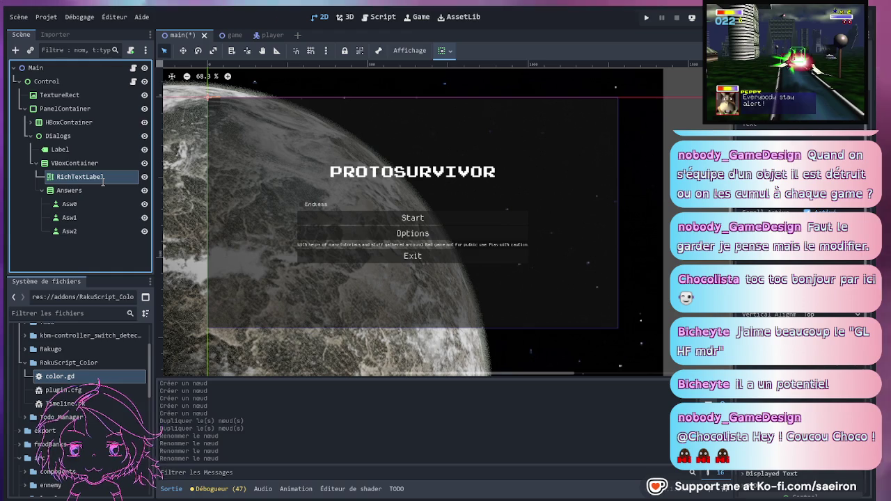
pyautogui.press('Return')
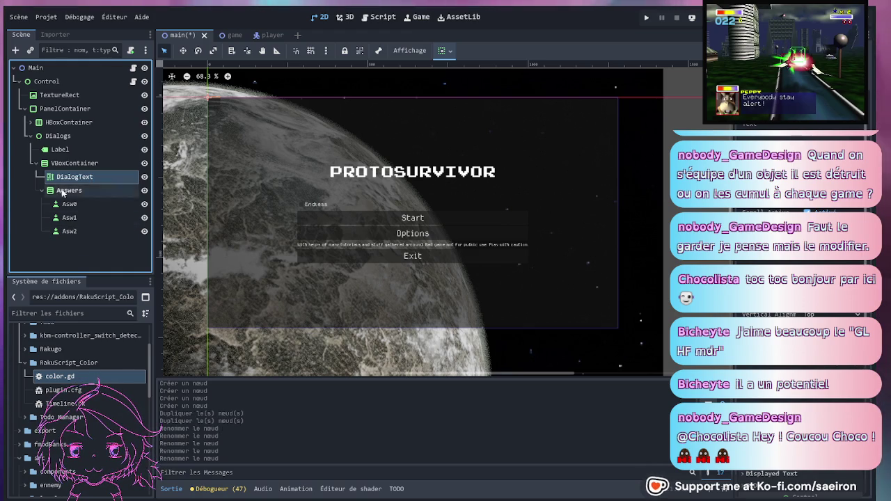
pyautogui.click(78, 149)
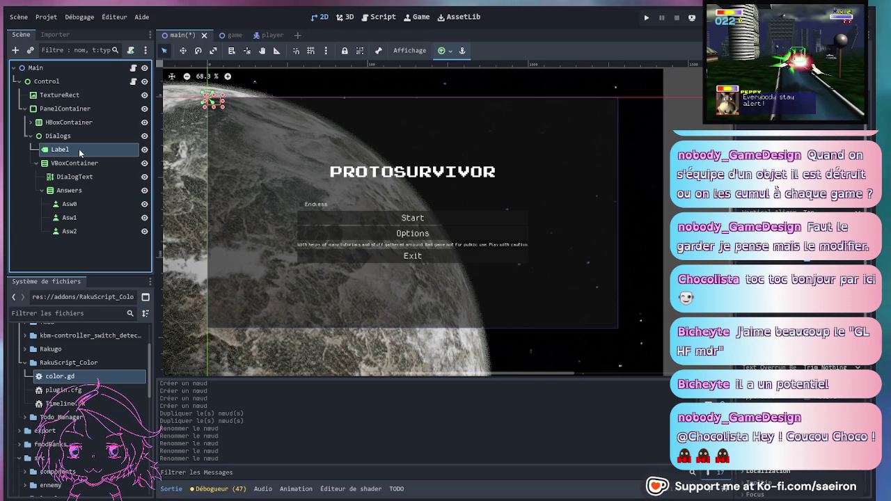
# - Place a Sprite2D as the first child of Dialogs, above Label, and collapse the Dialogs branch
pyautogui.click(79, 137)
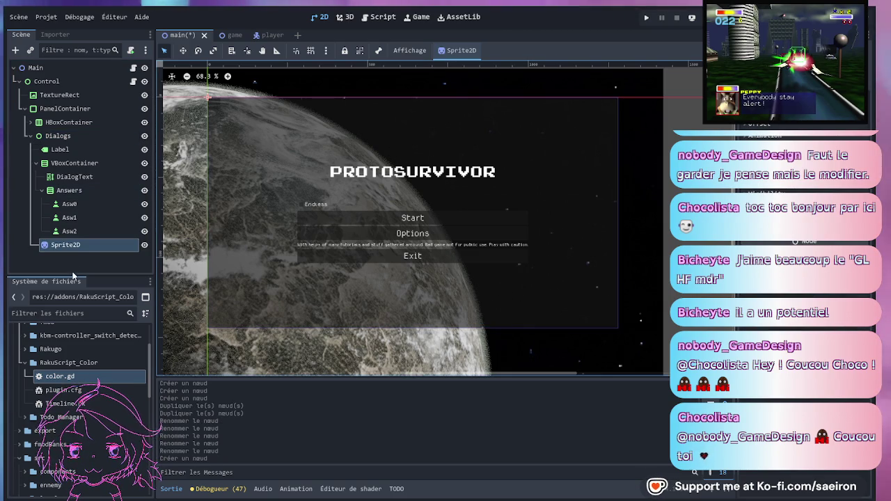
pyautogui.moveTo(64, 245)
pyautogui.mouseDown()
pyautogui.moveTo(87, 115)
pyautogui.moveTo(88, 144)
pyautogui.mouseUp()
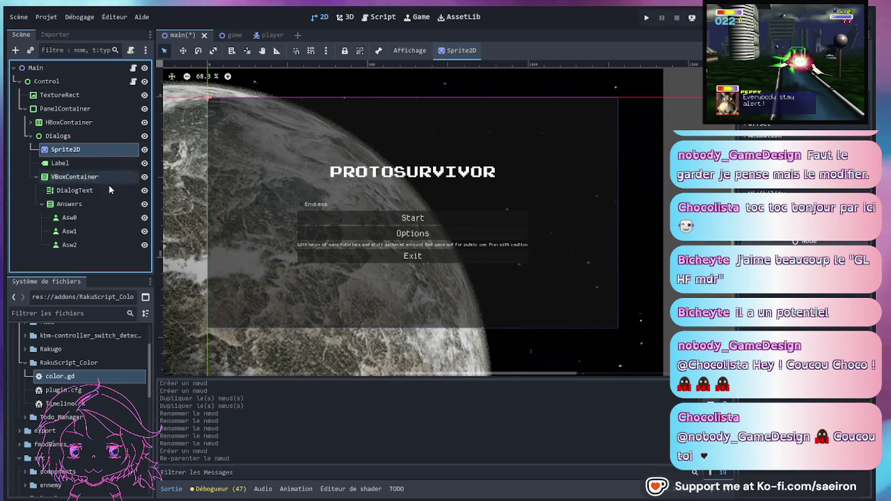
pyautogui.click(97, 138)
pyautogui.click(30, 136)
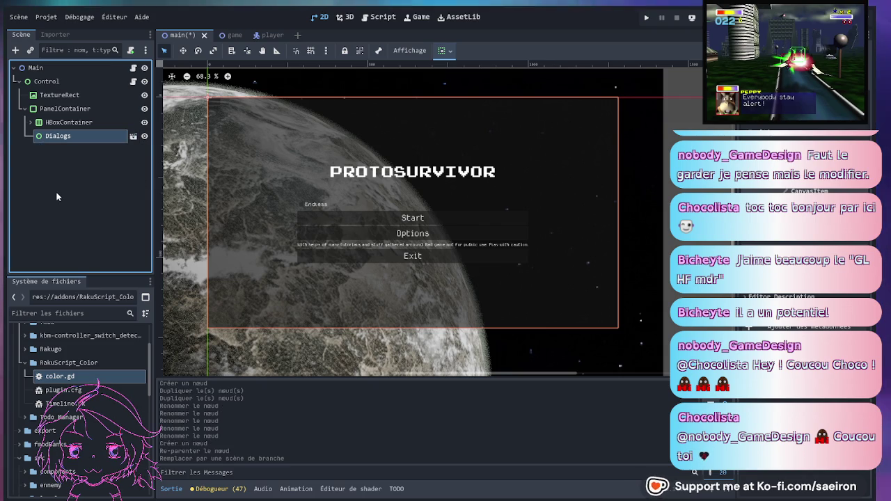
# - Open the Dialogs scene for editing and select its Sprite2D node
pyautogui.click(133, 135)
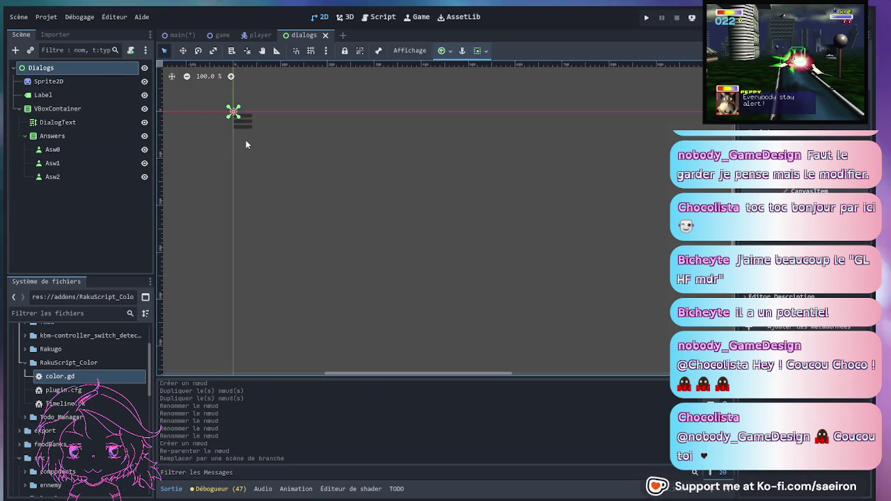
pyautogui.click(72, 109)
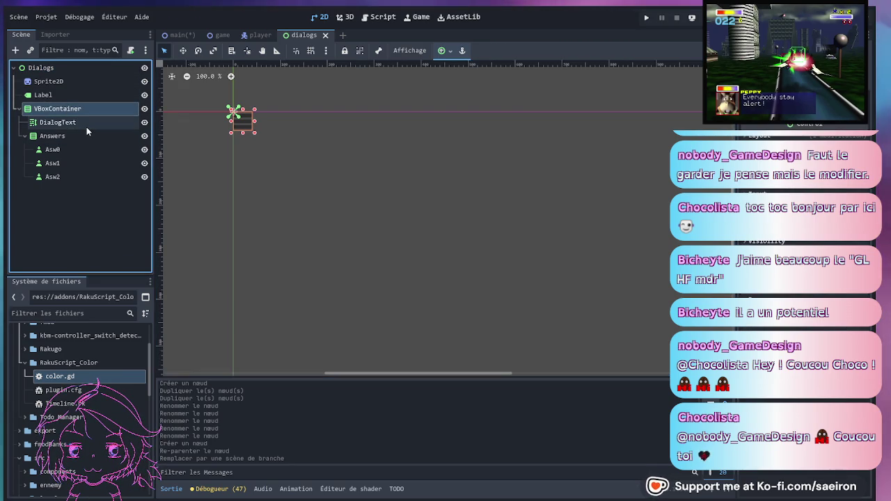
pyautogui.click(43, 82)
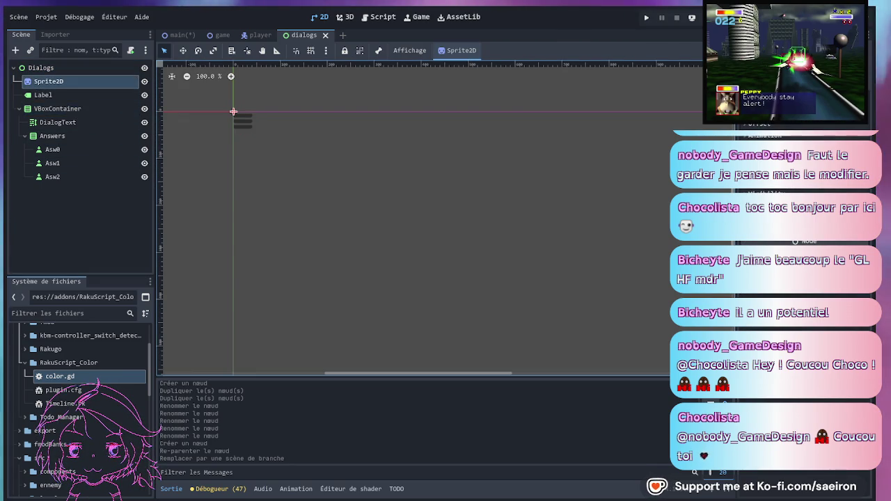
# - Apply pentagon_64px.png from the 00_placeholder folder as the Sprite2D's texture
pyautogui.scroll(5, 48, 387)
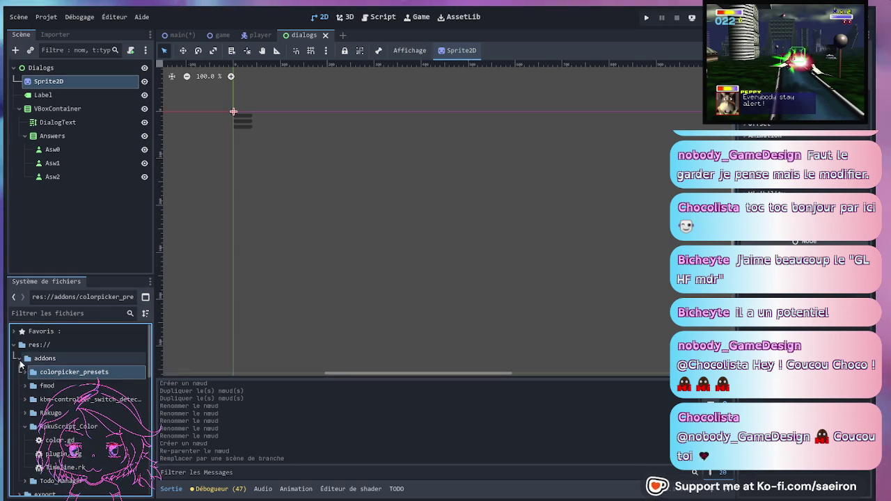
pyautogui.click(19, 358)
pyautogui.scroll(-1, 37, 417)
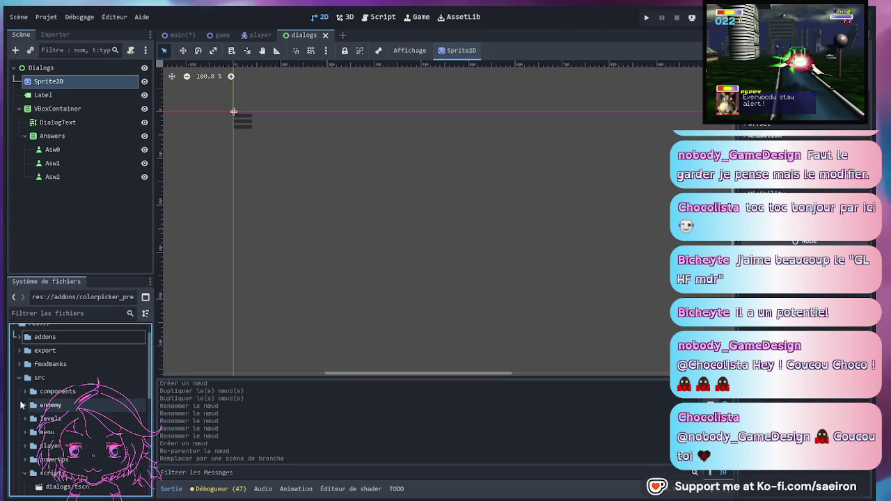
pyautogui.scroll(-2, 30, 422)
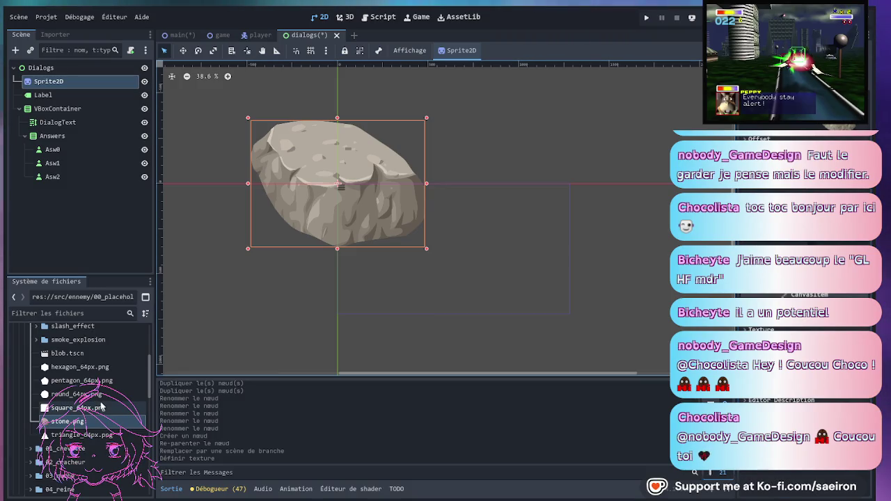
pyautogui.scroll(2, 105, 412)
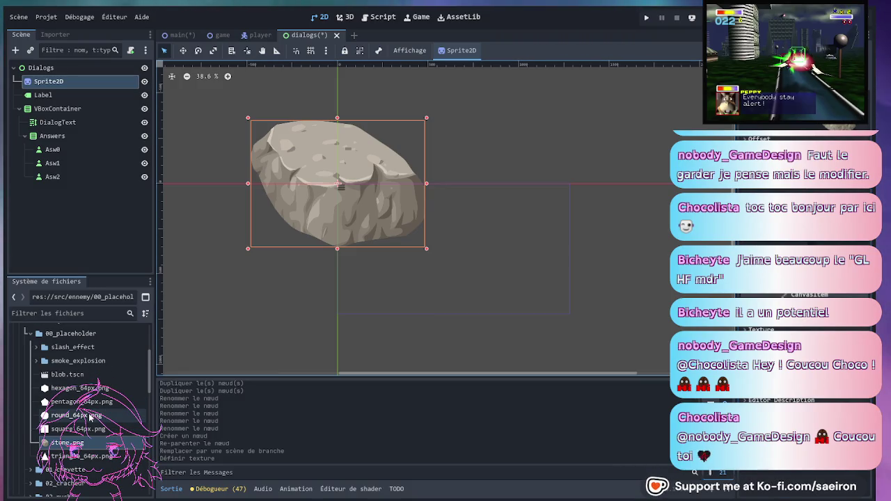
pyautogui.moveTo(81, 402)
pyautogui.mouseDown()
pyautogui.moveTo(591, 270)
pyautogui.moveTo(787, 335)
pyautogui.mouseUp()
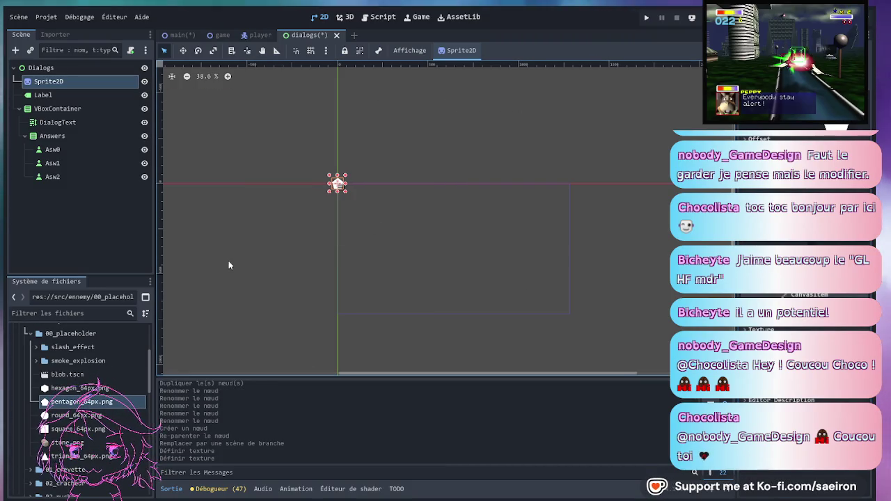
pyautogui.scroll(8, 340, 187)
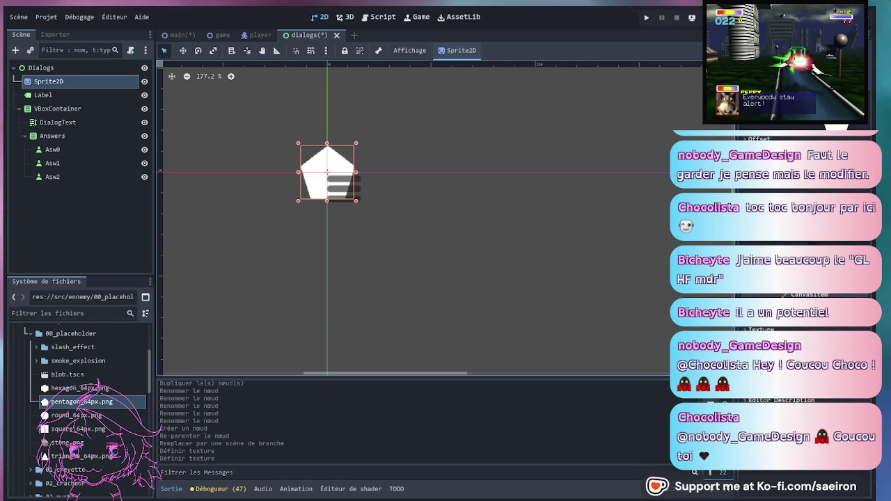
# - Add a MarginContainer under Dialogs and move the VBoxContainer inside it
pyautogui.click(138, 70)
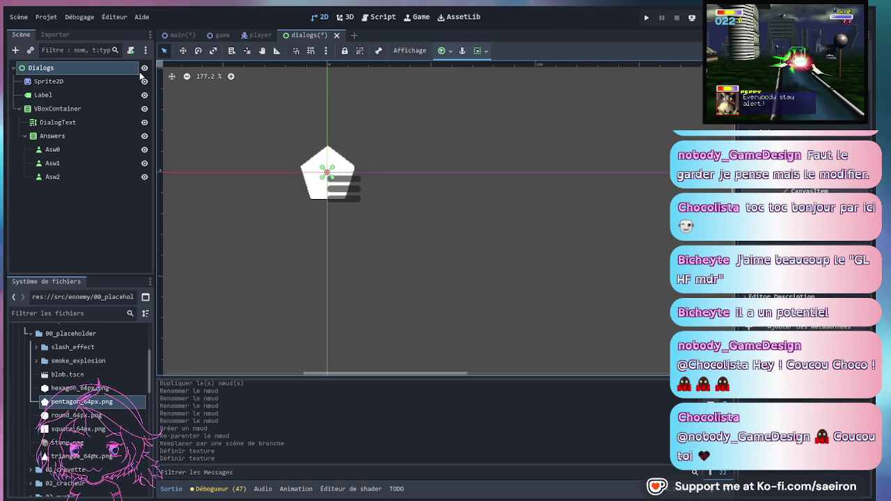
pyautogui.press('Return')
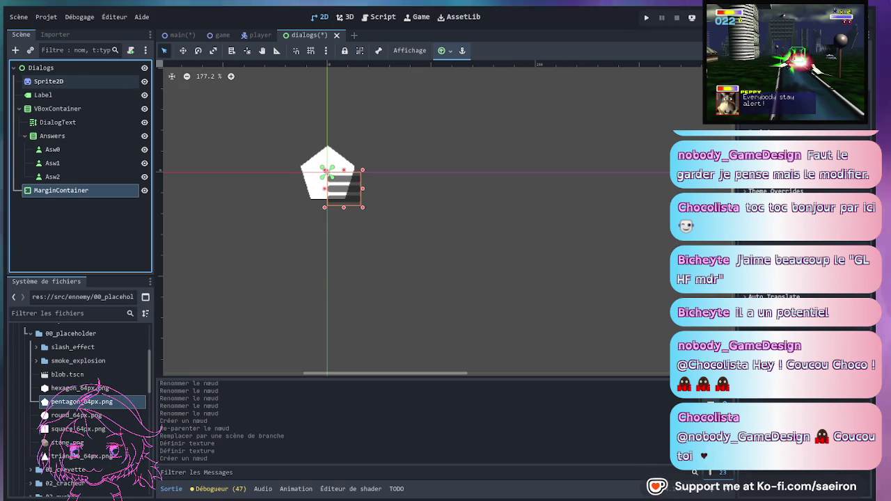
pyautogui.moveTo(63, 109); pyautogui.dragTo(60, 192)
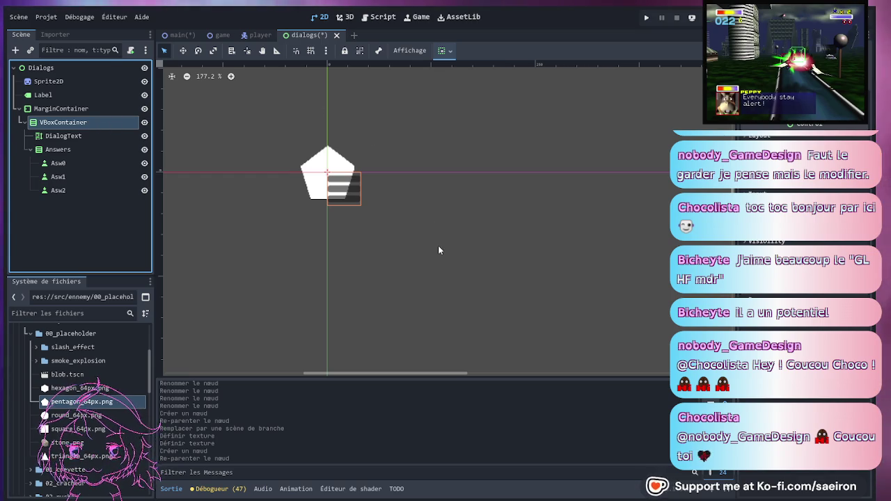
# - Add a PanelContainer to the VBoxContainer as its first child, above DialogText
pyautogui.hotkey('ctrl', 'a')
pyautogui.press('Return')
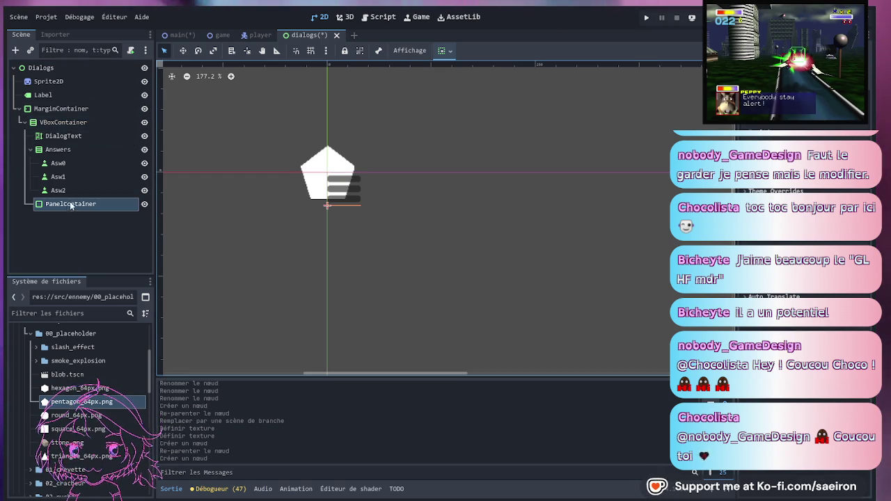
pyautogui.click(64, 113)
pyautogui.click(65, 124)
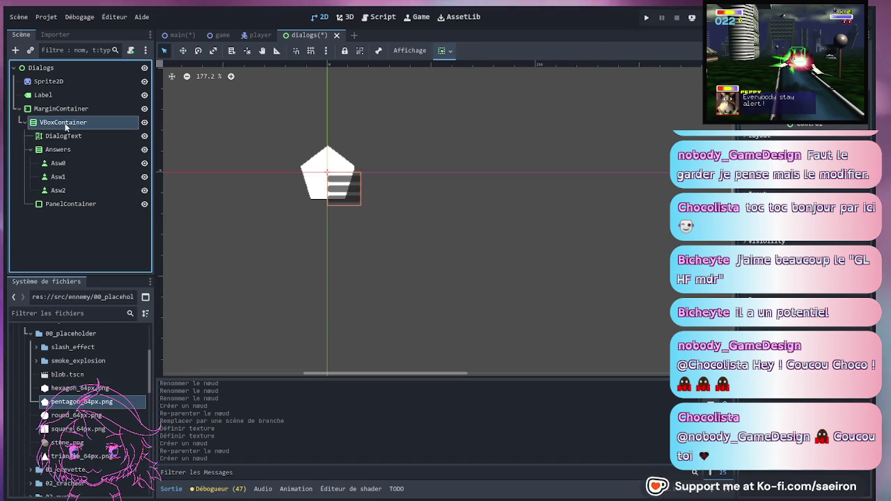
pyautogui.click(66, 205)
pyautogui.moveTo(68, 188); pyautogui.dragTo(70, 137)
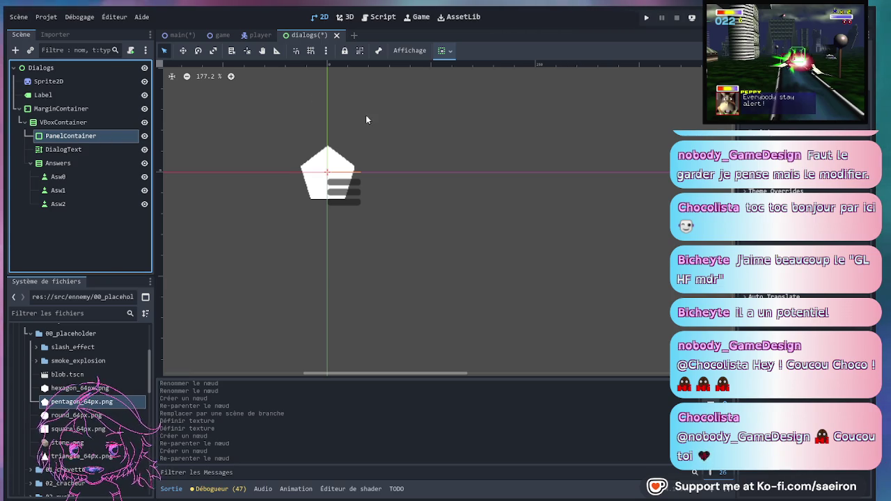
# - Put an HBoxContainer with two MarginContainers in the PanelContainer, moving DialogText into MarginContainer2
pyautogui.hotkey('ctrl', 'a')
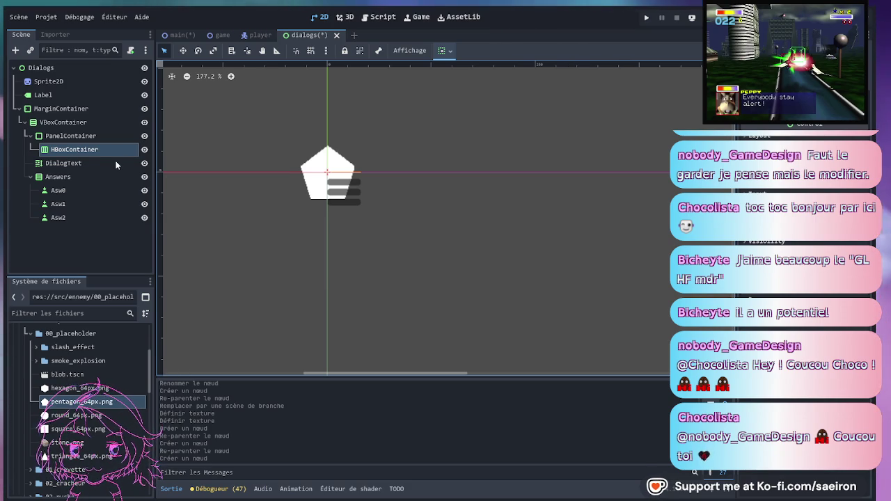
pyautogui.hotkey('ctrl', 'a')
pyautogui.press('Return')
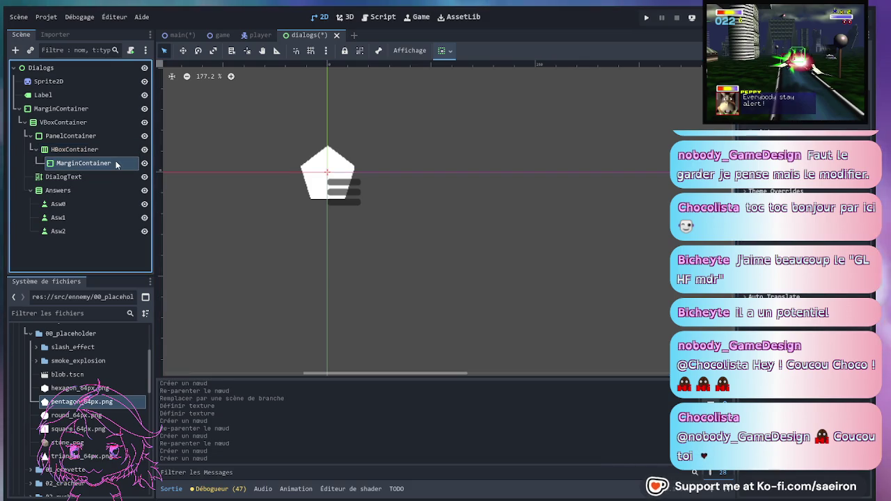
pyautogui.hotkey('ctrl', 'd')
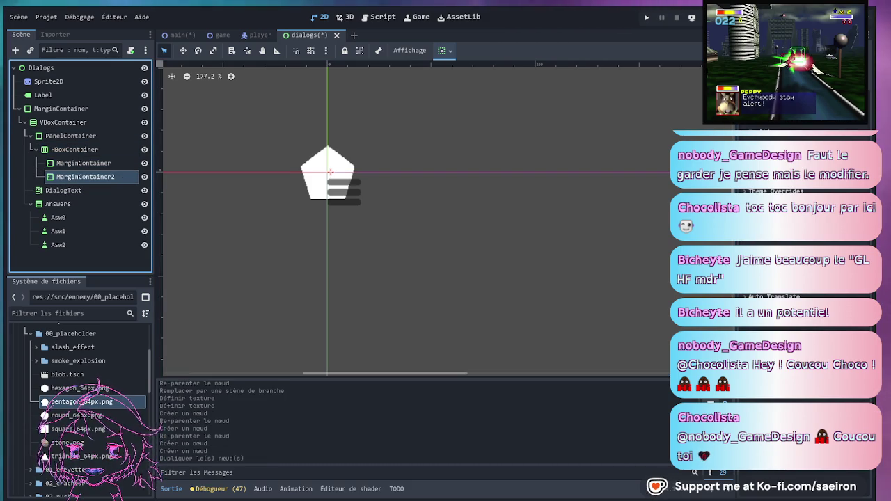
pyautogui.moveTo(63, 190); pyautogui.dragTo(75, 176)
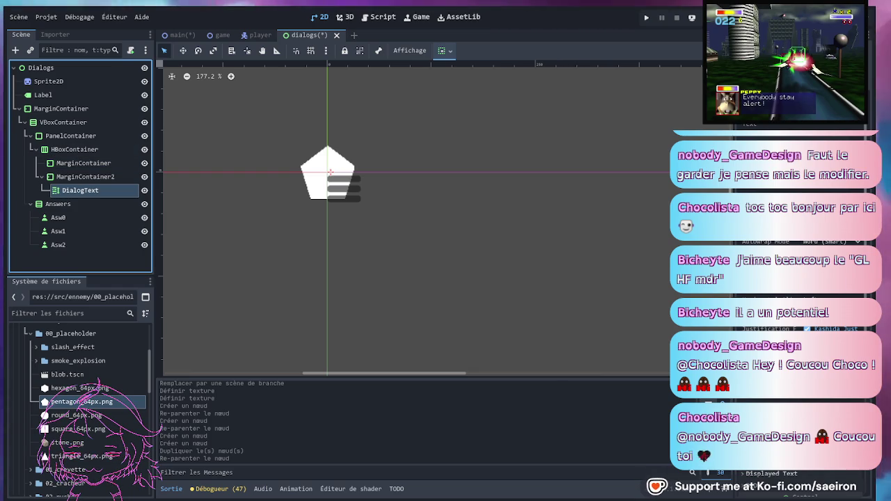
pyautogui.click(50, 82)
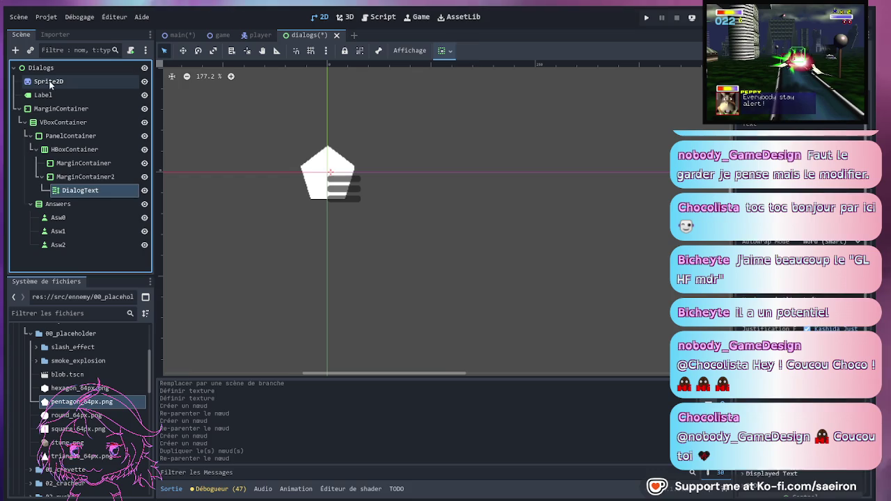
# - Delete the Sprite2D, move the Label into the first inner MarginContainer and add a TextureRect there
pyautogui.press('Delete')
pyautogui.moveTo(47, 82); pyautogui.dragTo(77, 149)
pyautogui.click(81, 137)
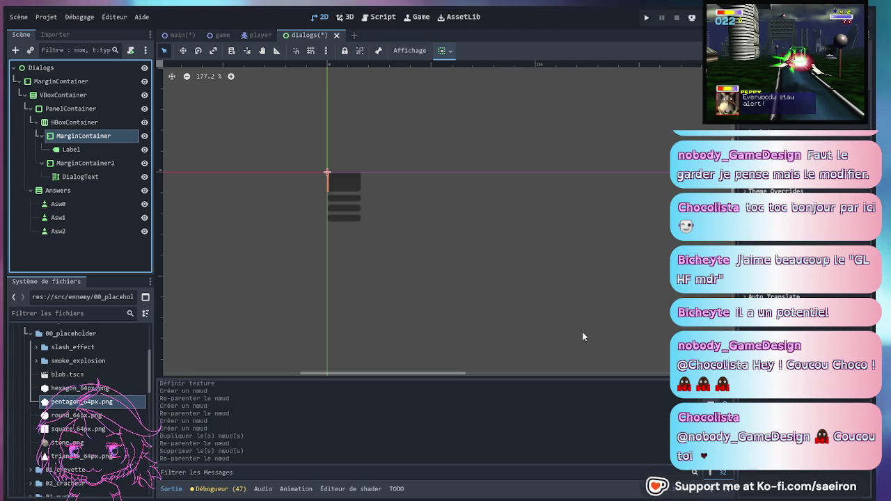
pyautogui.press('Return')
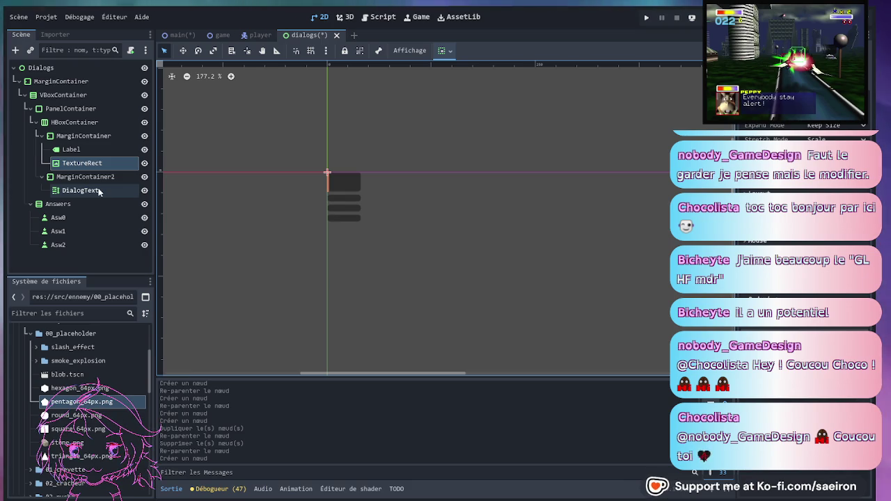
# - Rename the Label to CaracterName and the TextureRect to CaracterSprite
pyautogui.click(83, 150)
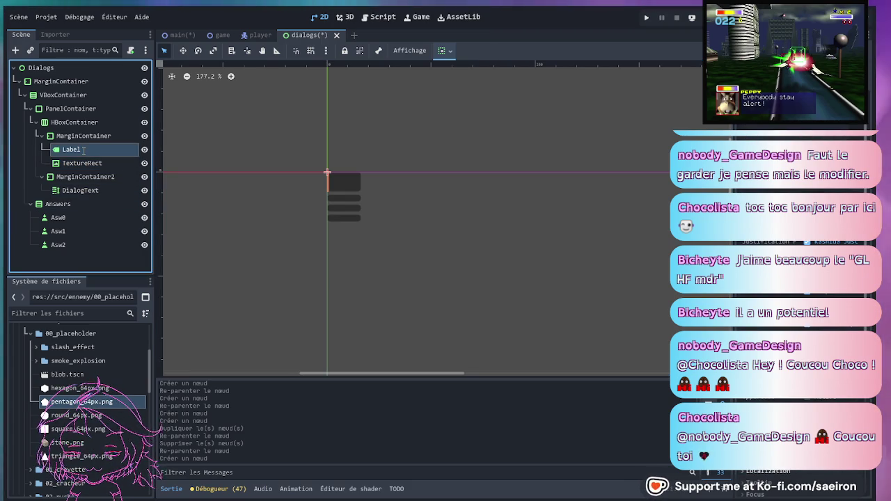
pyautogui.write('CaracterName')
pyautogui.press('Return')
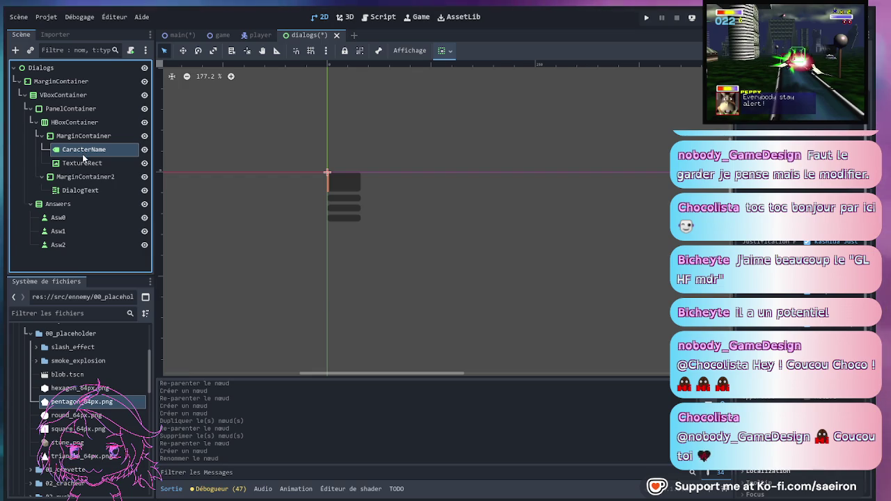
pyautogui.click(84, 163)
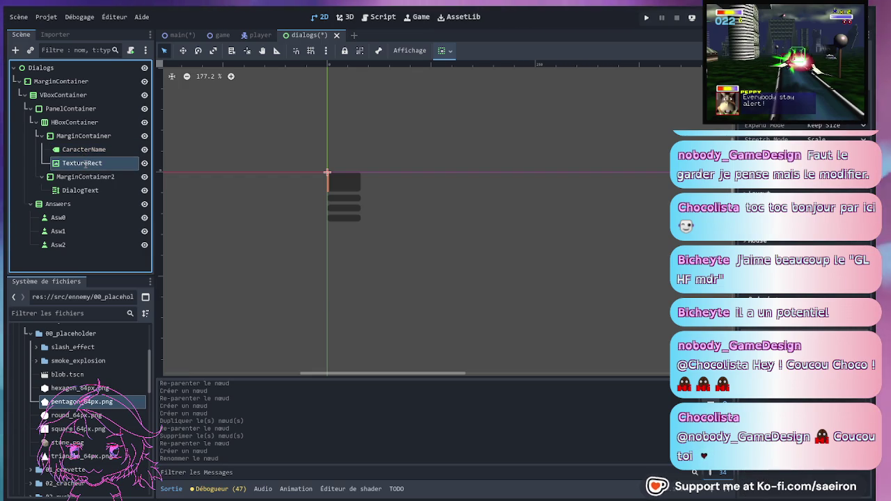
pyautogui.write('CaracterSprite')
pyautogui.press('Return')
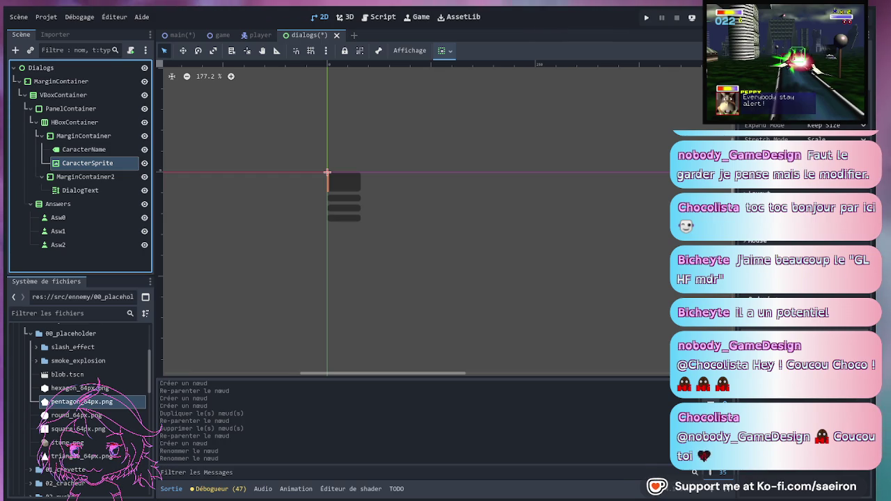
pyautogui.click(41, 136)
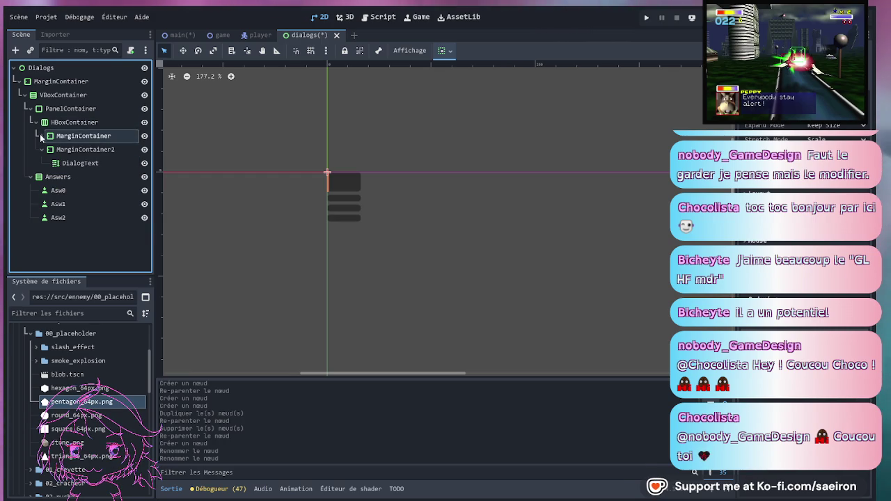
pyautogui.click(36, 122)
pyautogui.click(31, 108)
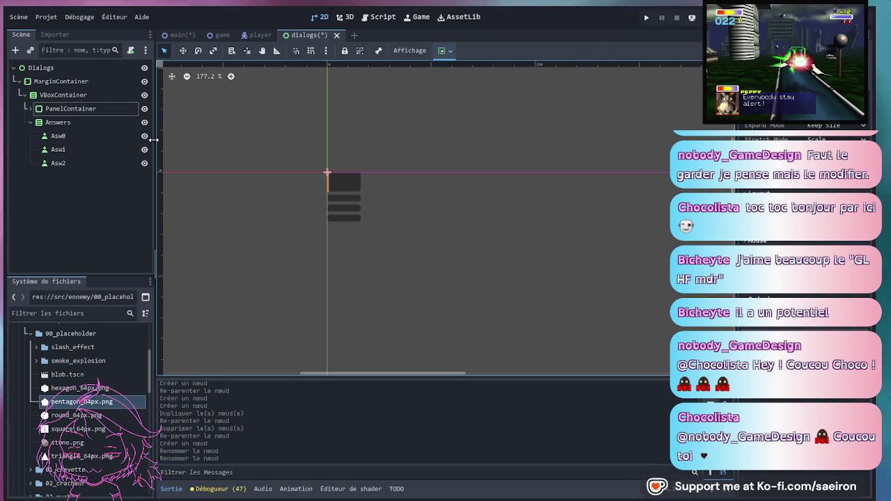
pyautogui.click(30, 110)
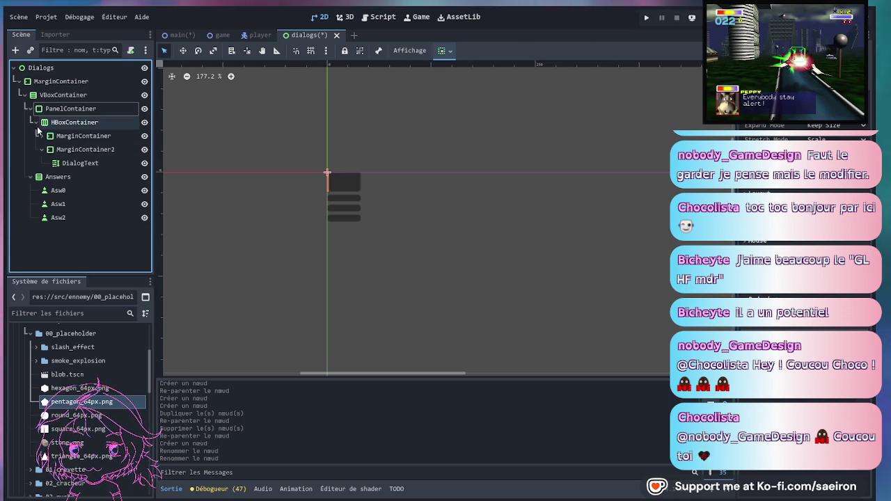
pyautogui.click(41, 139)
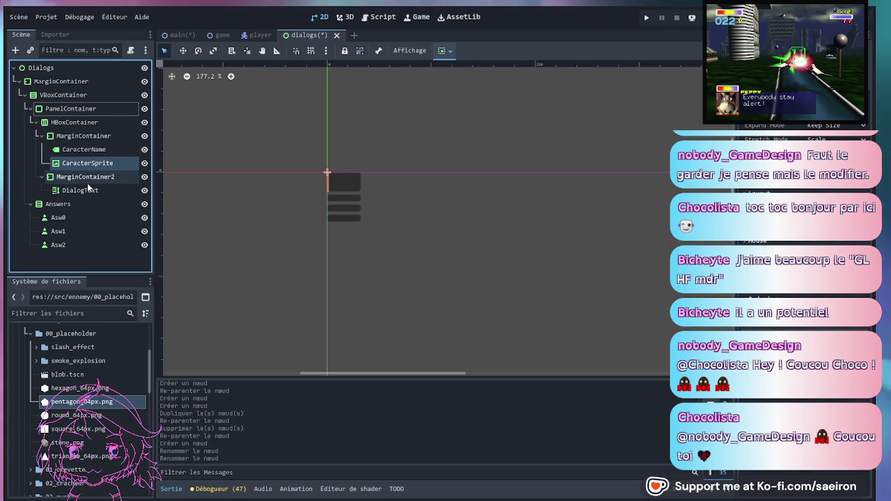
# - Resize the root MarginContainer to 1287 × 785, slightly narrower and taller than before
pyautogui.scroll(-2, 367, 275)
pyautogui.scroll(-5, 340, 169)
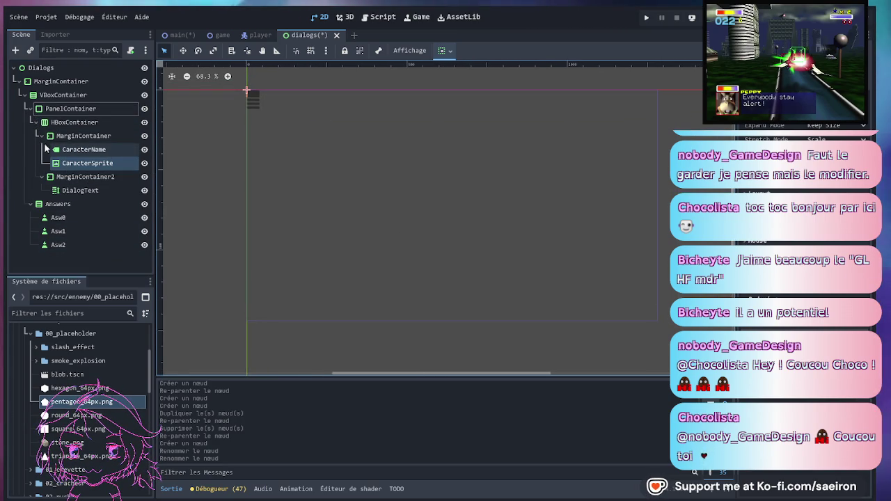
pyautogui.click(46, 81)
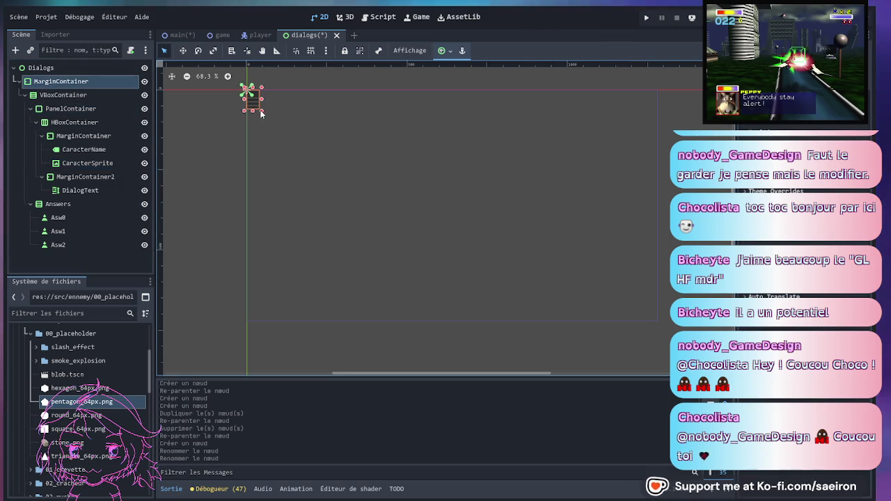
pyautogui.moveTo(261, 109)
pyautogui.mouseDown()
pyautogui.moveTo(519, 279)
pyautogui.moveTo(662, 319)
pyautogui.mouseUp()
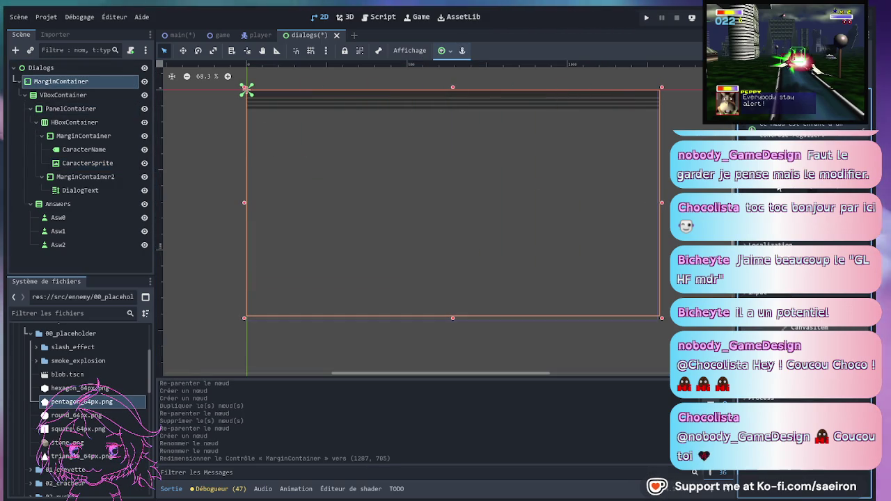
pyautogui.click(89, 80)
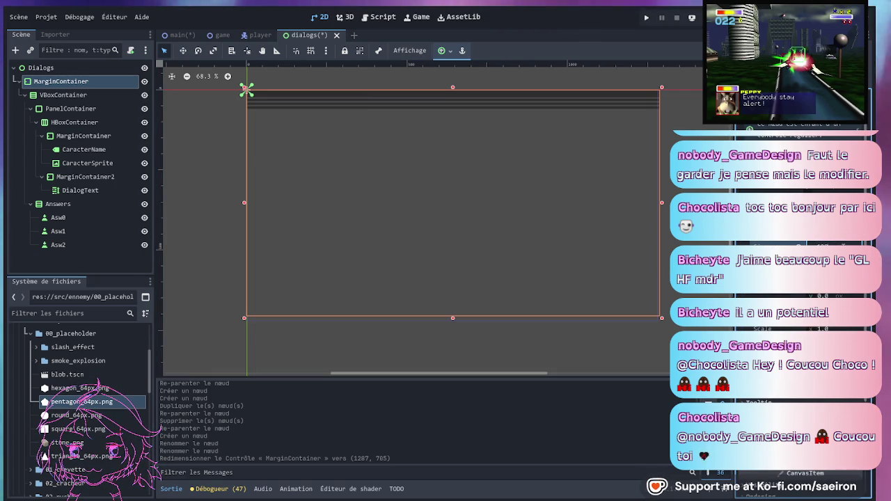
pyautogui.press('Return')
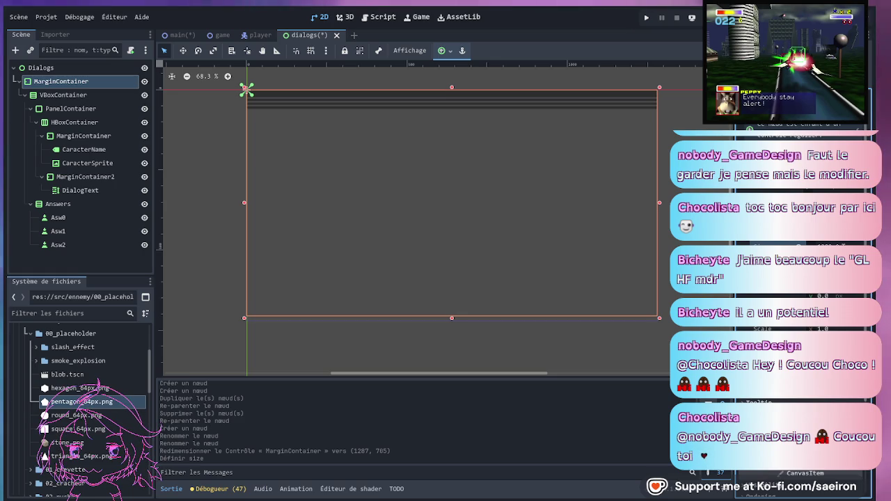
pyautogui.press('Return')
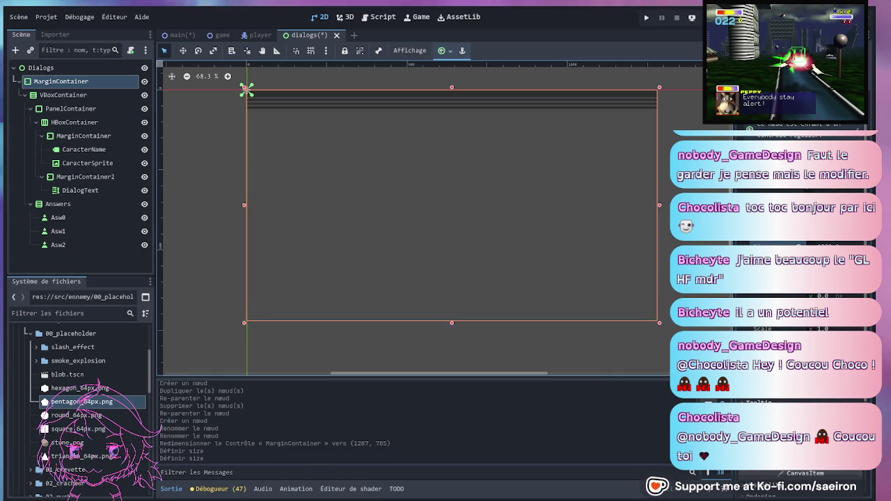
# - Set the VBoxContainer alignment to End and increase Asw0's minimum height
pyautogui.click(73, 95)
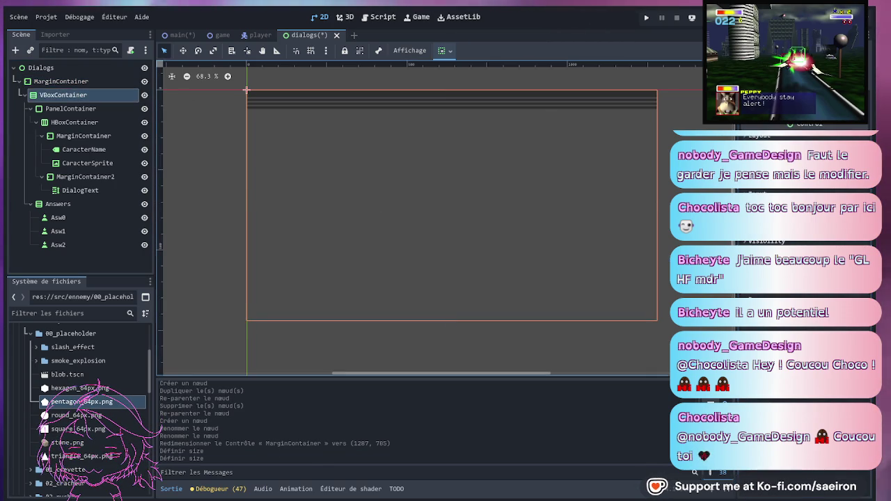
pyautogui.click(801, 160)
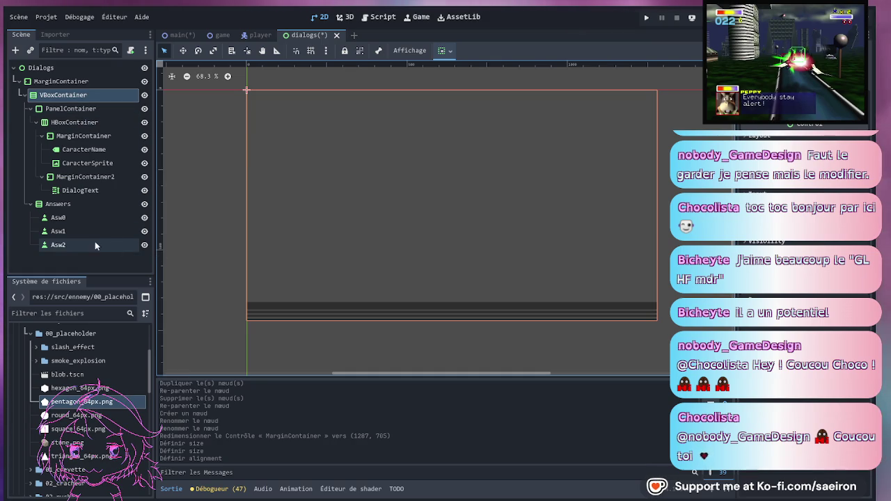
pyautogui.click(81, 220)
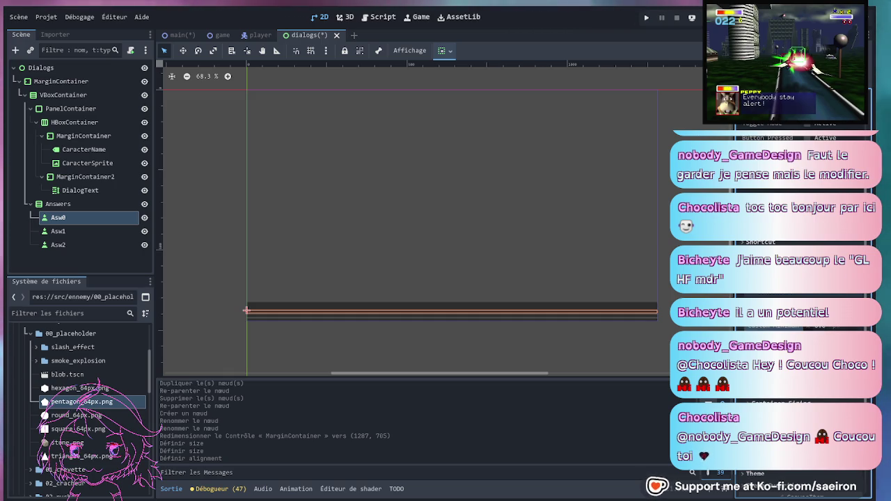
pyautogui.press('Return')
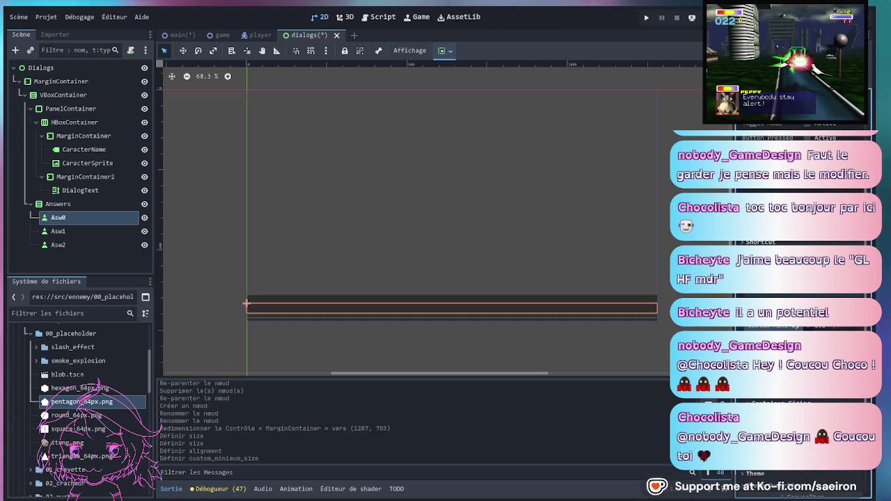
pyautogui.press('Return')
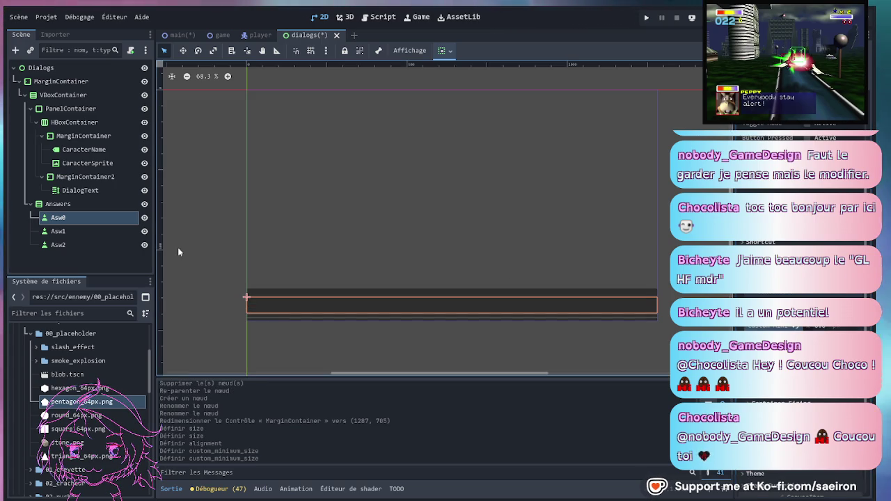
# - Raise Asw1 and Asw2 minimum heights to match Asw0, and give HBoxContainer a taller minimum height
pyautogui.click(126, 232)
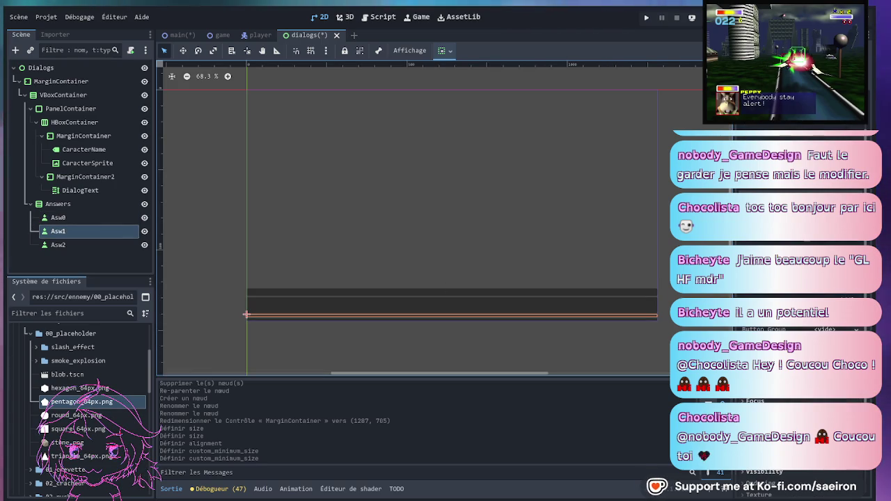
pyautogui.click(68, 219)
pyautogui.click(82, 231)
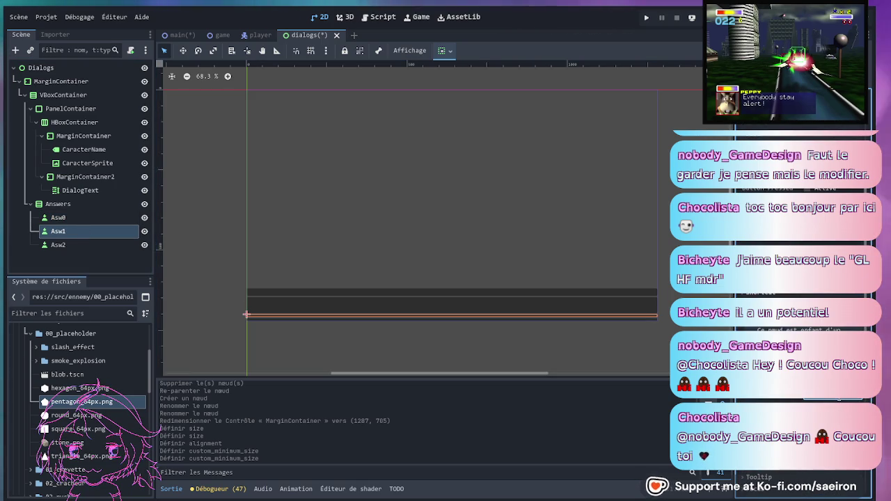
pyautogui.moveTo(246, 315); pyautogui.dragTo(246, 302)
pyautogui.click(80, 245)
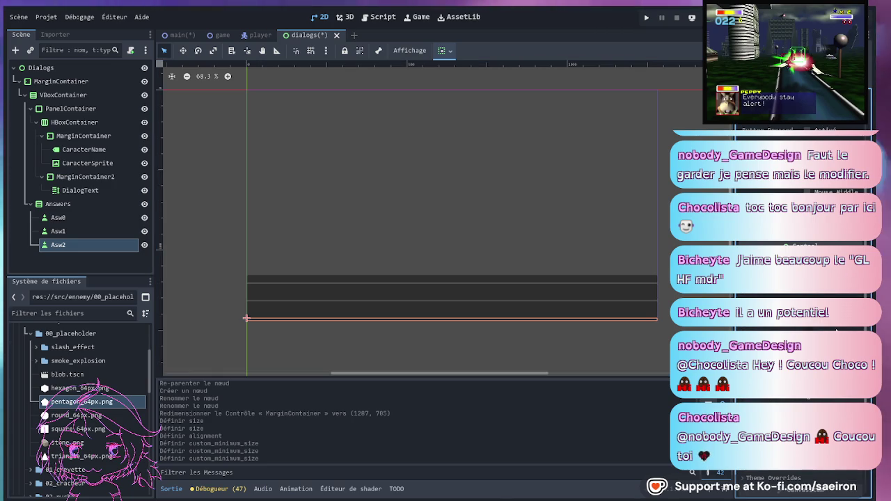
pyautogui.moveTo(246, 318); pyautogui.dragTo(246, 305)
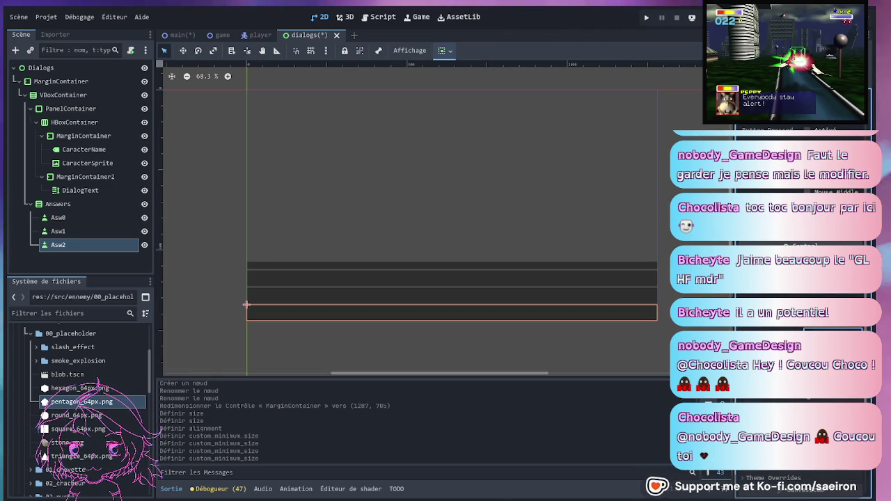
pyautogui.click(346, 268)
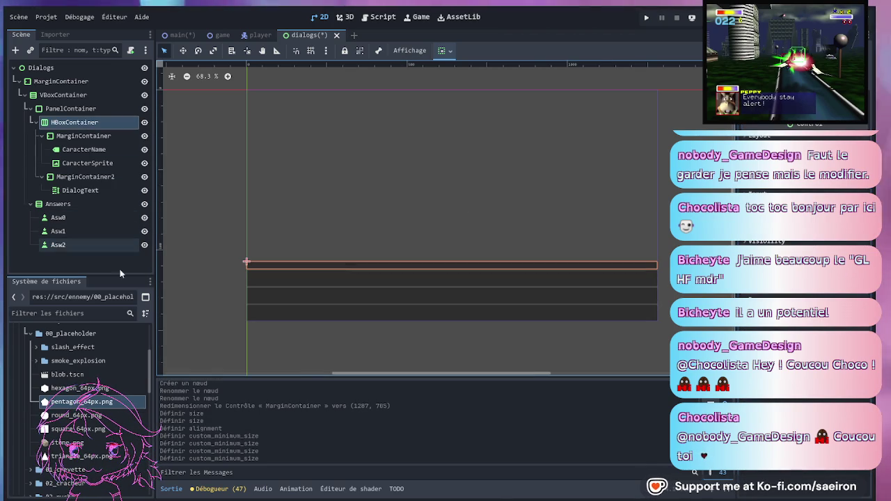
pyautogui.click(794, 136)
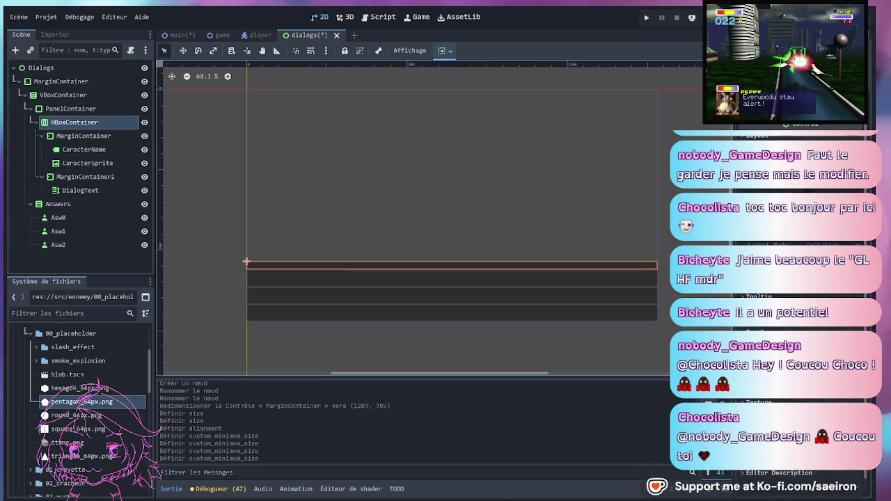
pyautogui.press('Return')
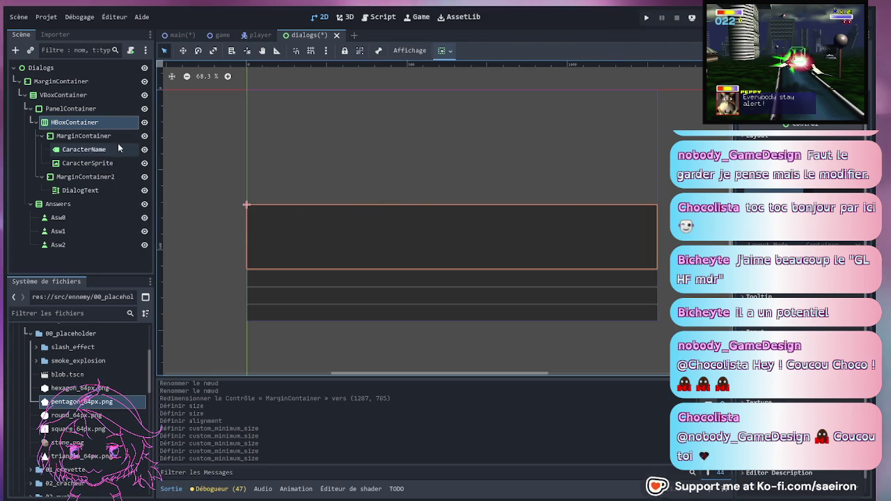
# - Select the MarginContainer holding CaracterName and CaracterSprite in the scene tree
pyautogui.click(77, 190)
pyautogui.click(80, 179)
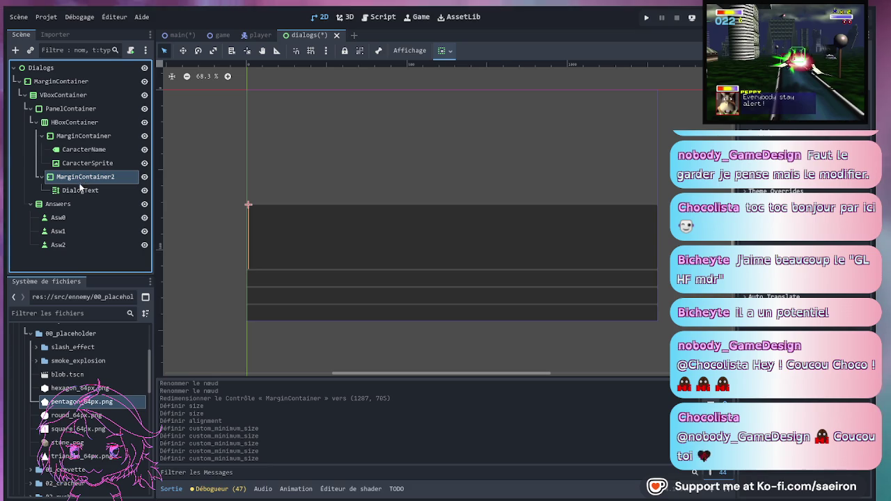
pyautogui.click(81, 149)
pyautogui.click(83, 163)
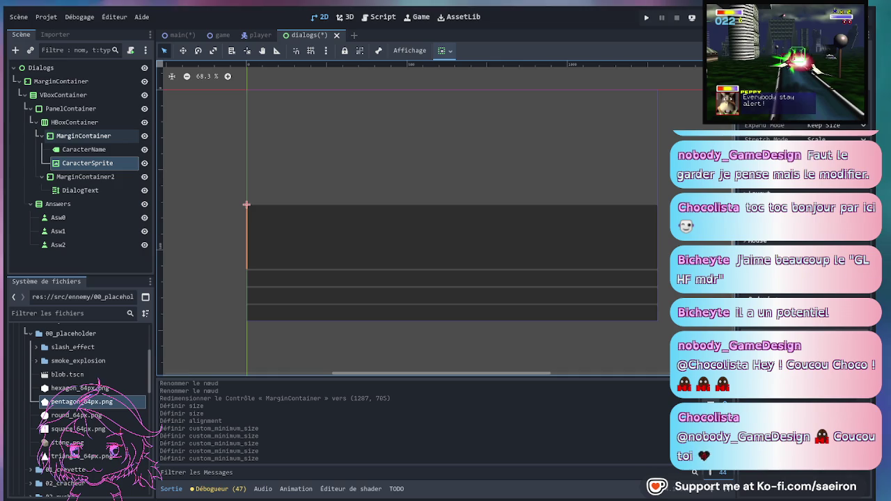
pyautogui.click(28, 109)
pyautogui.click(28, 110)
pyautogui.click(29, 110)
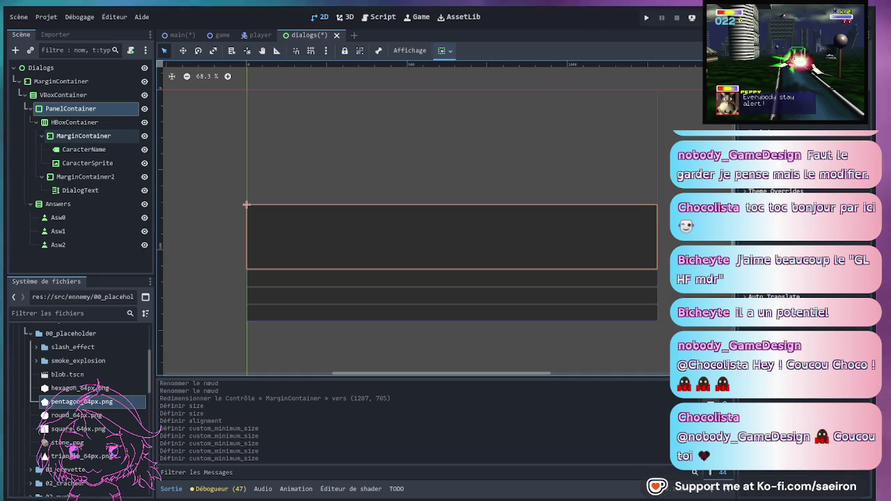
pyautogui.click(82, 136)
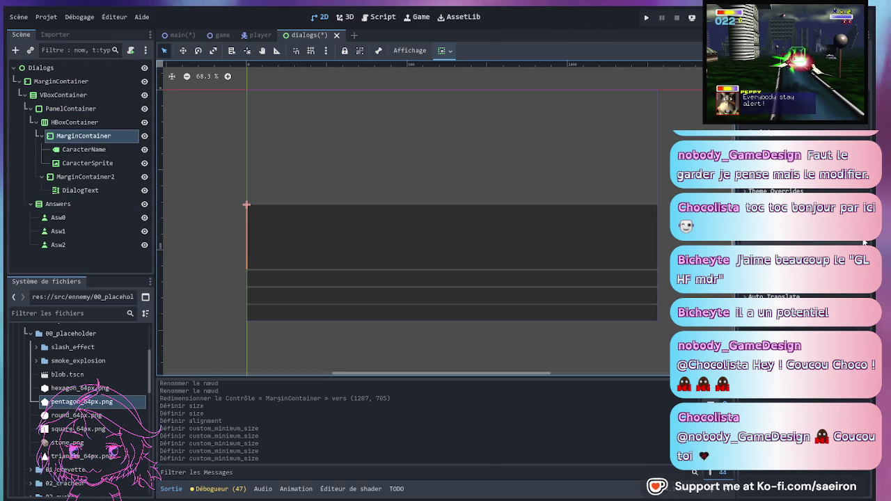
# - Enable and set its margin_top, margin_left, margin_right and margin_bottom constant overrides
pyautogui.scroll(-5, 801, 299)
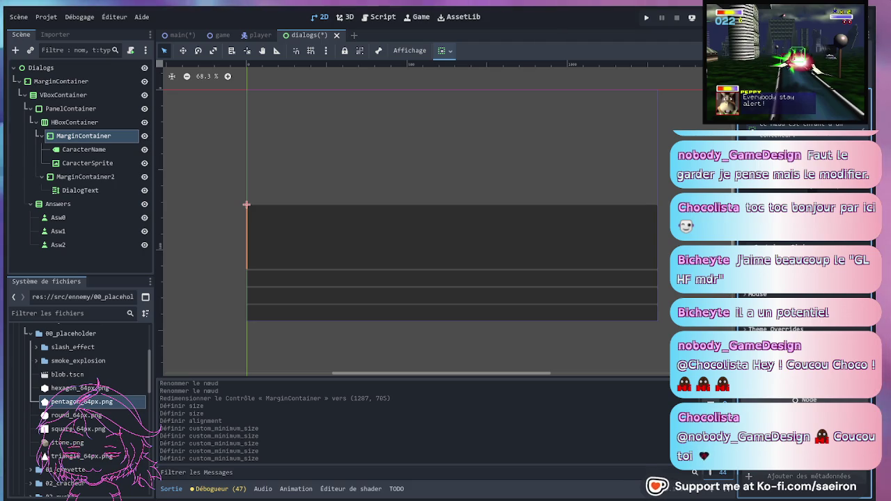
pyautogui.scroll(-5, 801, 300)
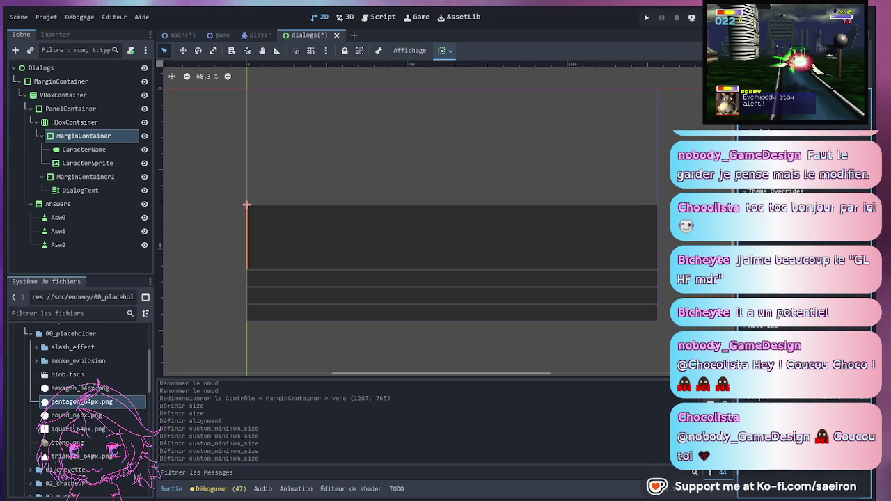
pyautogui.click(752, 230)
pyautogui.click(753, 213)
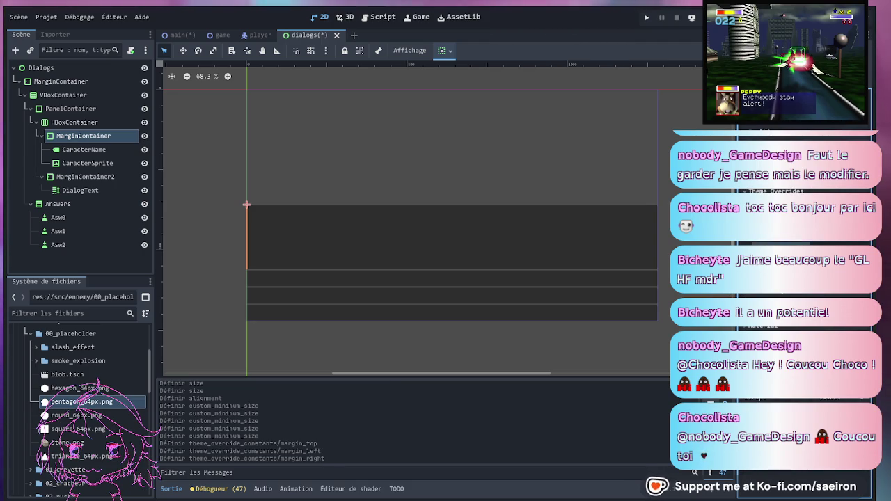
pyautogui.click(752, 247)
pyautogui.click(752, 264)
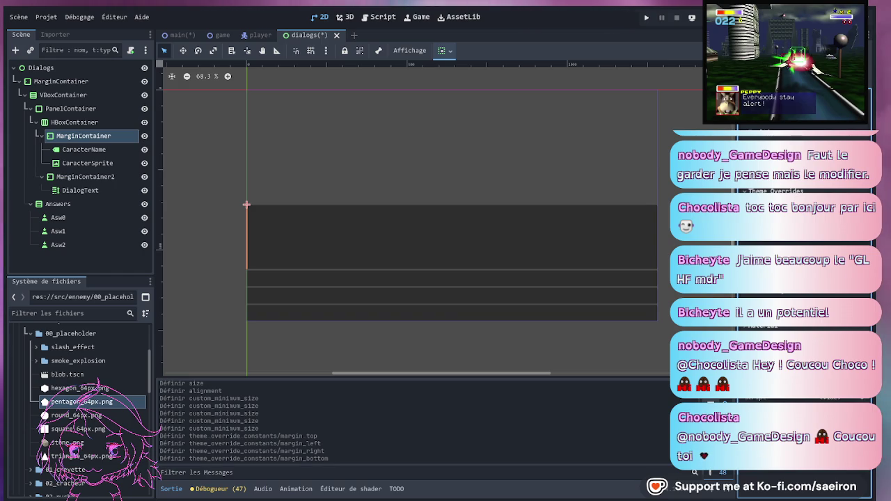
pyautogui.click(752, 213)
pyautogui.click(752, 230)
pyautogui.click(752, 247)
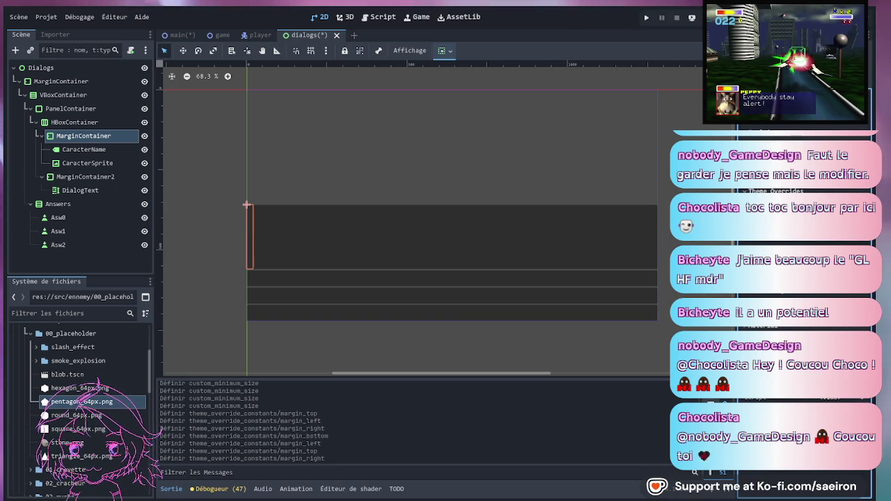
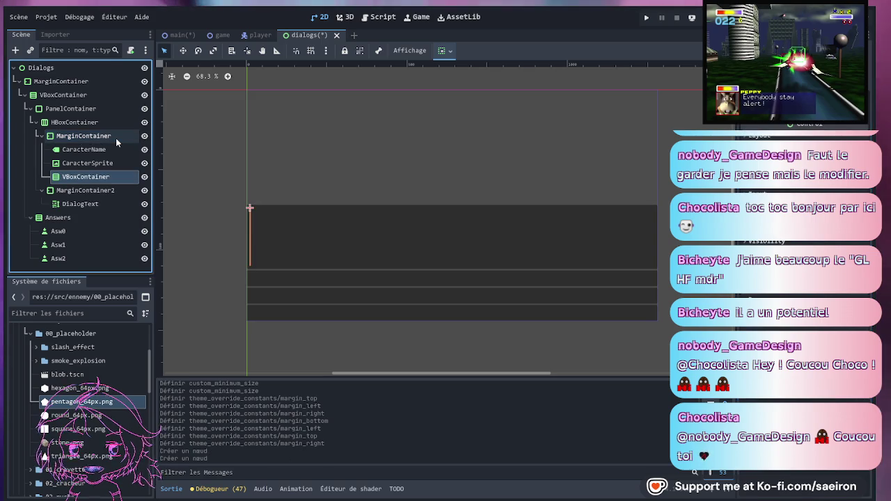
# - Add a VBoxContainer under MarginContainer and move CaracterName and CaracterSprite into it
pyautogui.click(85, 151)
pyautogui.hotkey('shift', 'Down')
pyautogui.moveTo(87, 151); pyautogui.dragTo(84, 176)
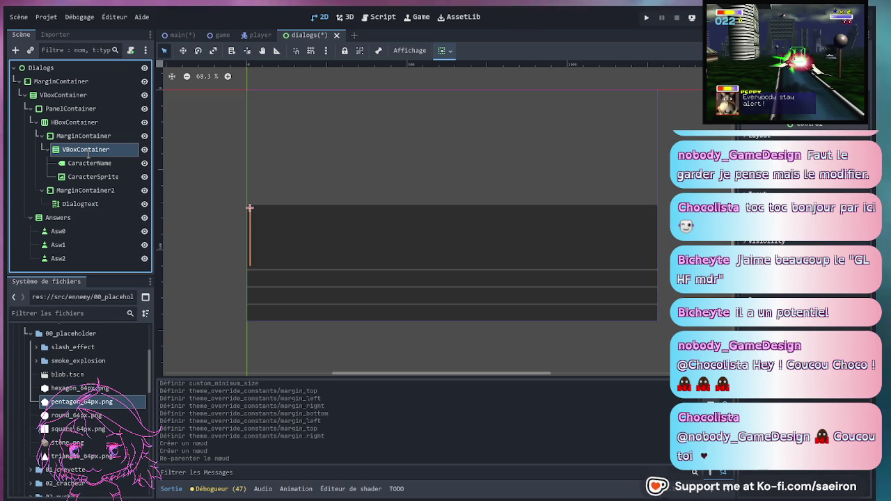
# - Rename the new container to CaracterVignette
pyautogui.write('CaracterVignette')
pyautogui.press('Return')
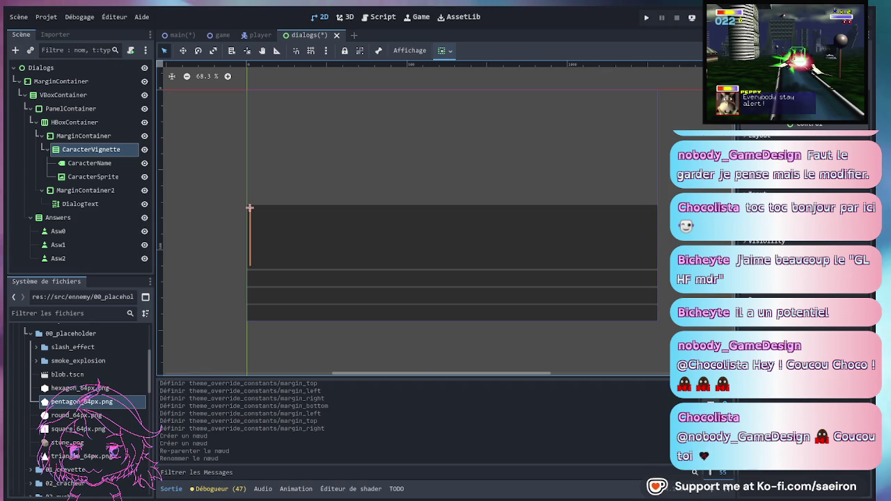
pyautogui.click(808, 136)
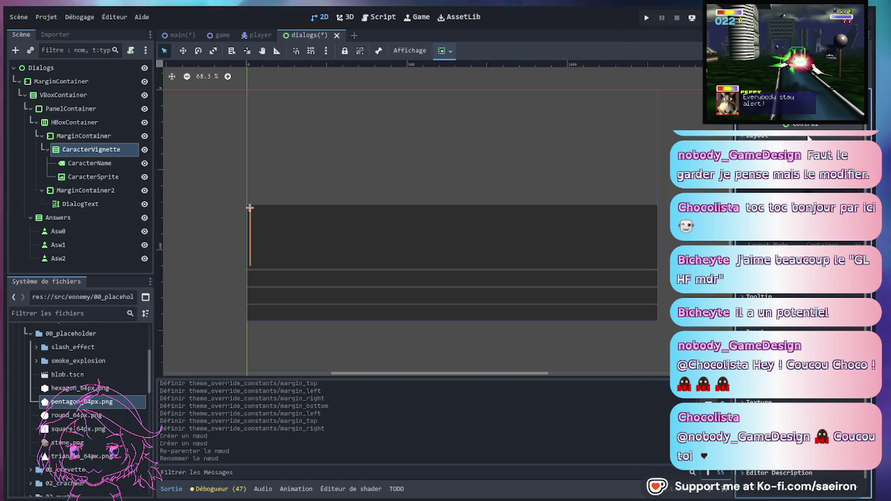
# - Set CaracterVignette's alignment and fine-tune its Custom Minimum Size width and height
pyautogui.click(822, 139)
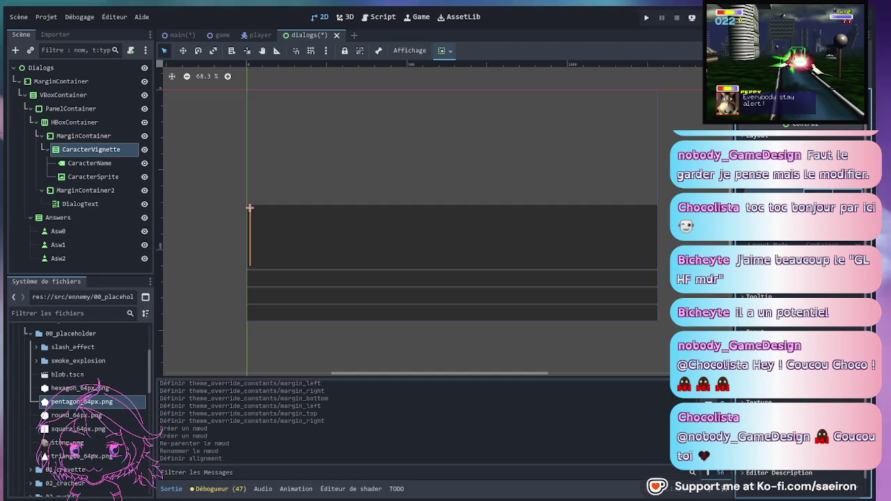
pyautogui.press('Return')
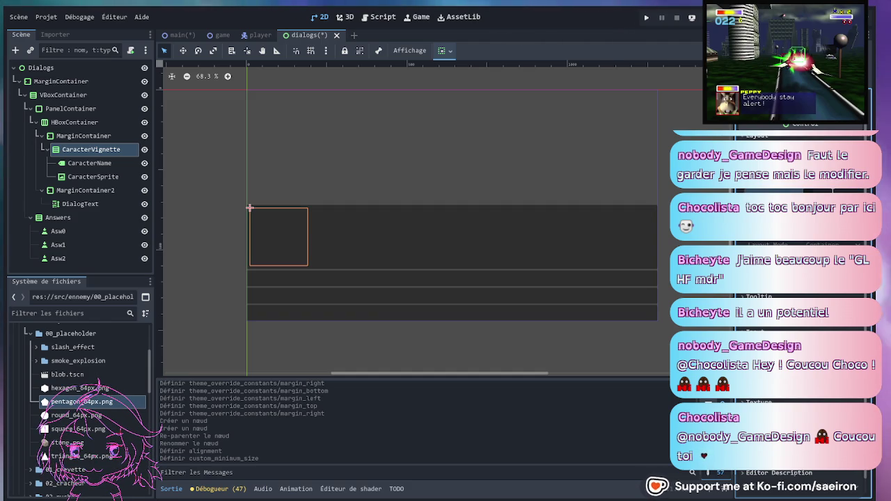
pyautogui.press('Return')
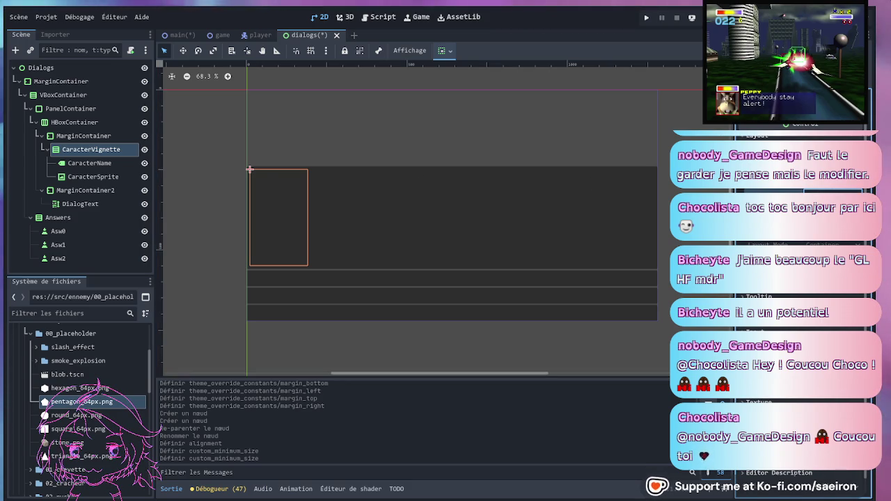
pyautogui.press('Return')
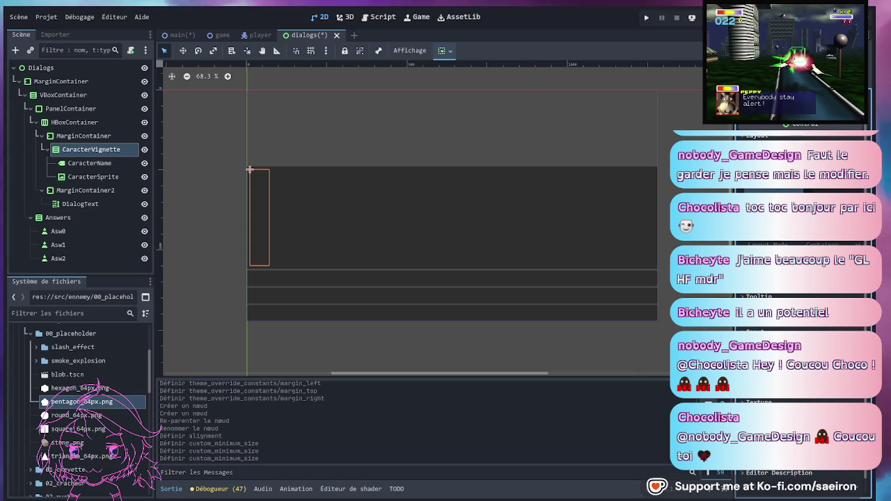
pyautogui.press('Return')
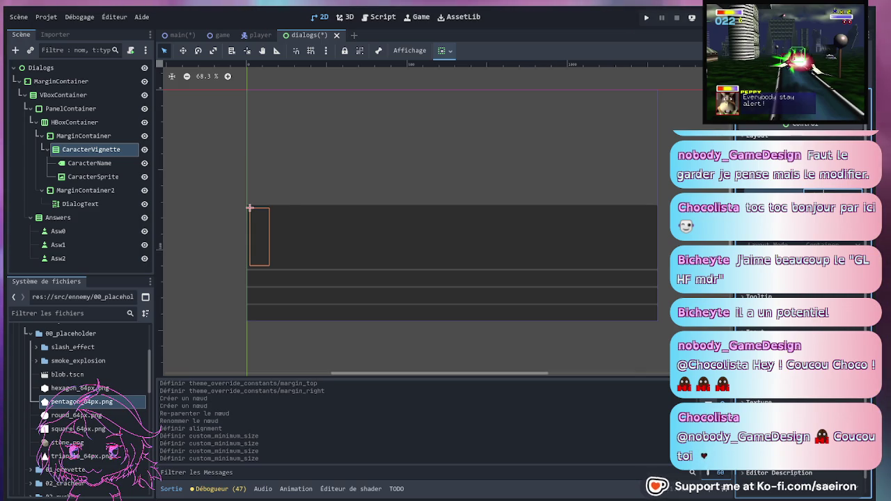
pyautogui.press('Return')
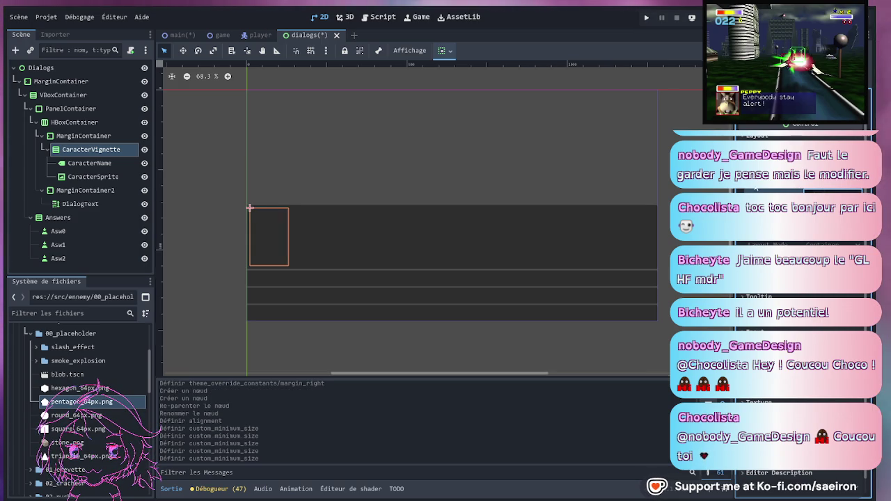
# - Give CaracterSprite the pentagon_64px.png texture with Expand Mode Fit Height Proportional
pyautogui.click(92, 176)
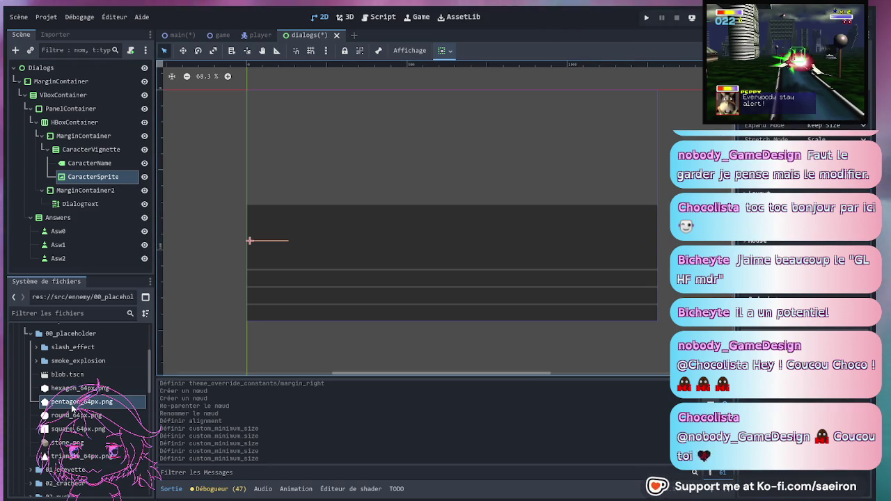
pyautogui.moveTo(766, 167); pyautogui.dragTo(766, 167)
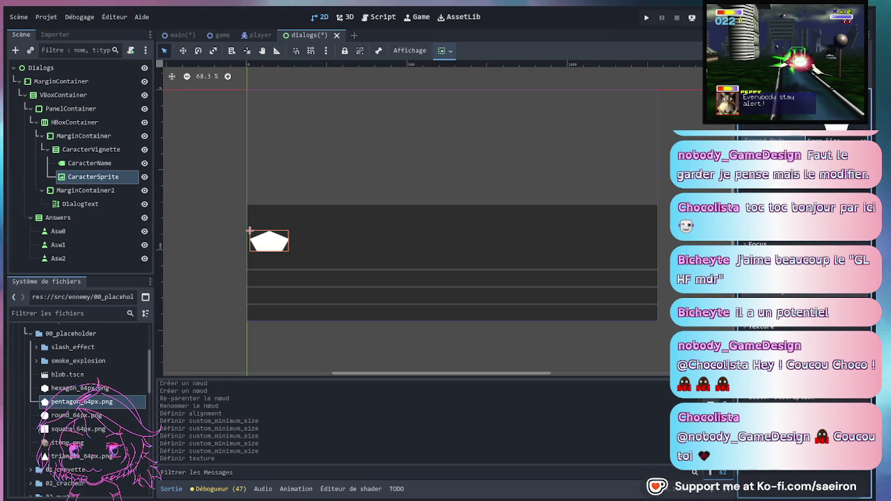
pyautogui.click(829, 202)
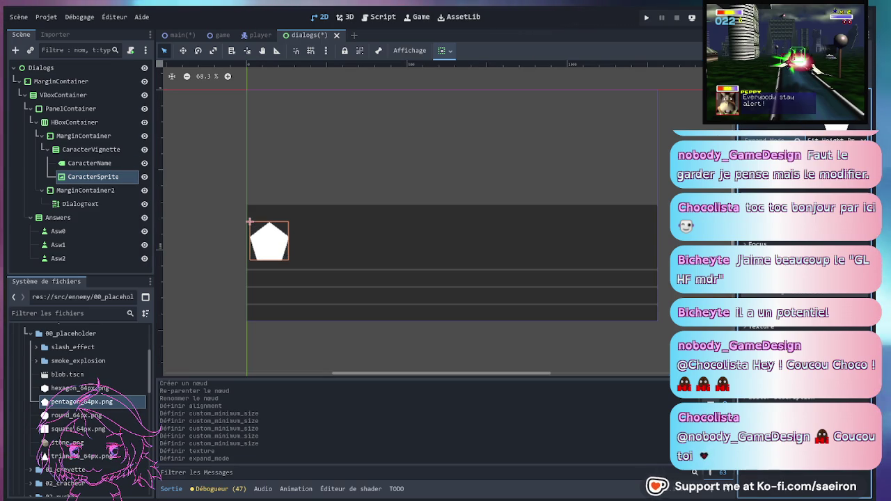
pyautogui.click(87, 165)
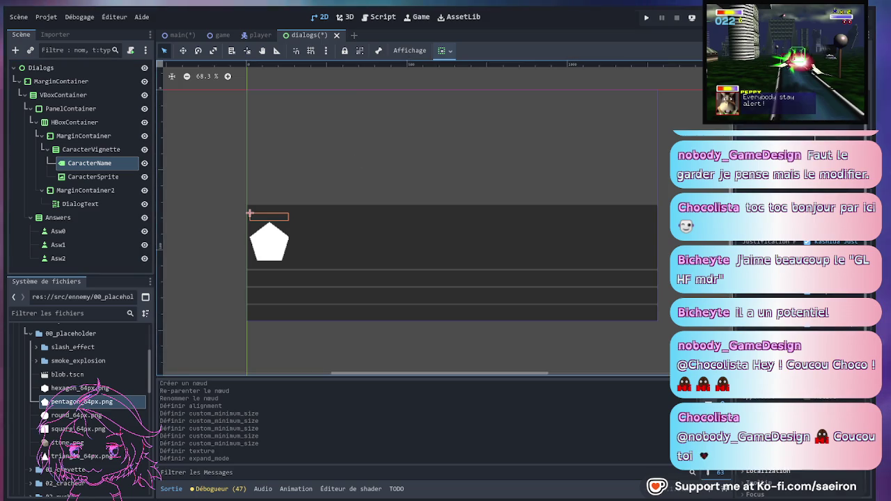
# - Set CaracterName's text to Name and apply the joystix monospace.otf font override from ui/fonts
pyautogui.write('Name')
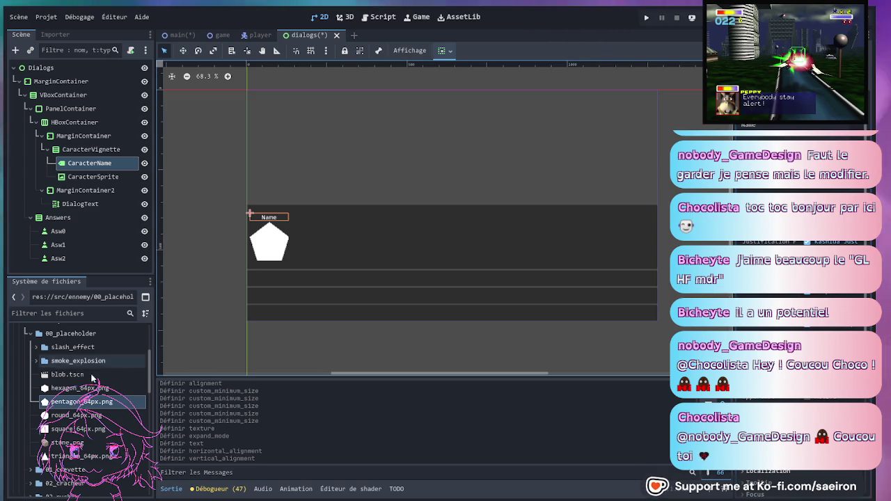
pyautogui.scroll(-5, 47, 418)
pyautogui.scroll(-3, 47, 426)
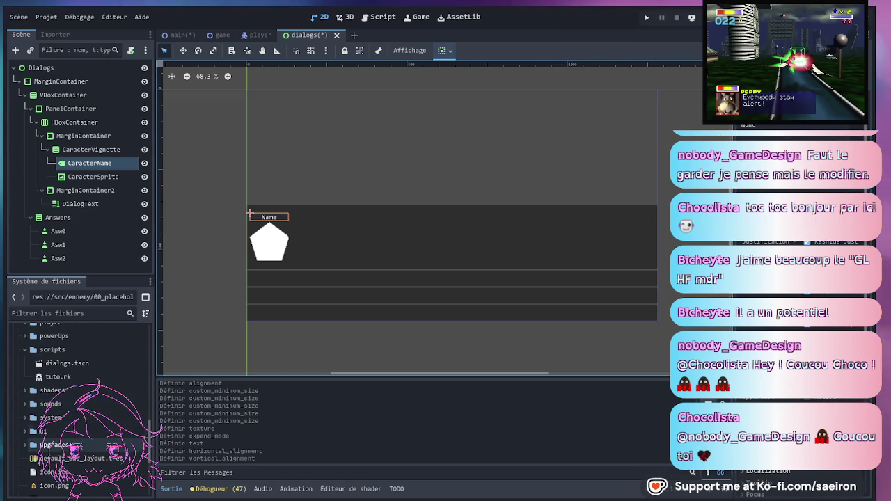
pyautogui.click(25, 432)
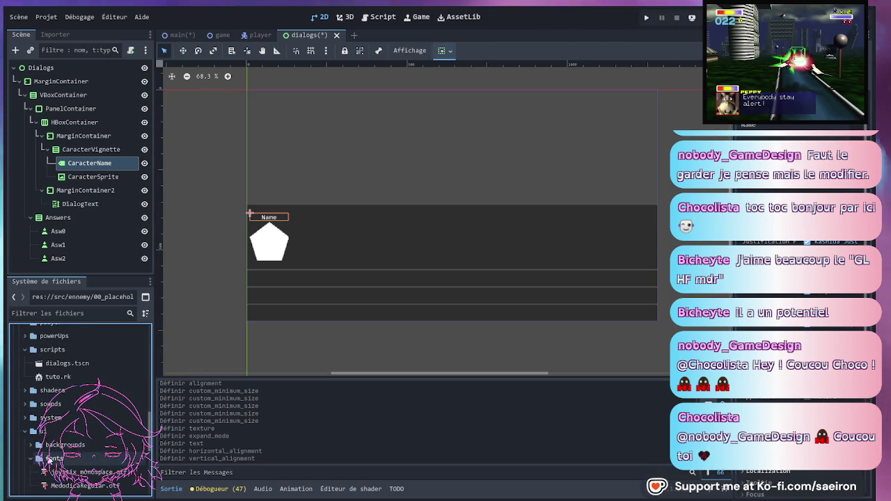
pyautogui.scroll(-4, 48, 457)
pyautogui.moveTo(79, 403); pyautogui.dragTo(784, 402)
pyautogui.scroll(-2, 781, 402)
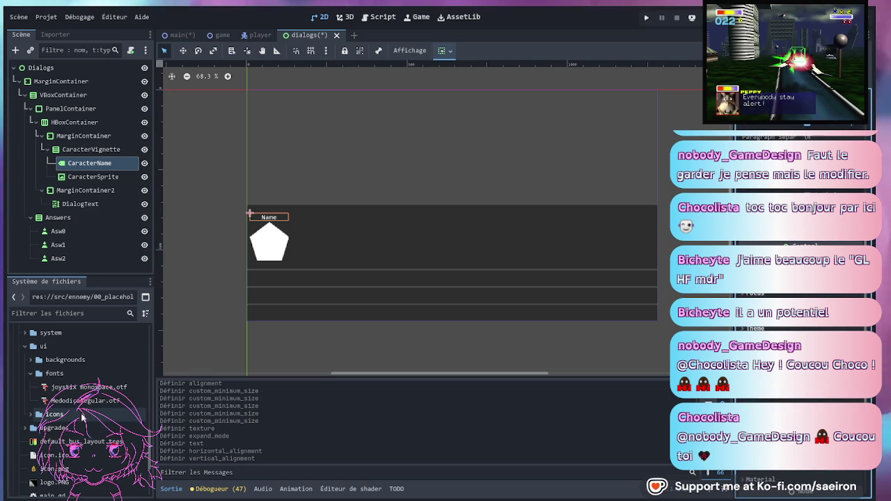
pyautogui.click(87, 388)
pyautogui.moveTo(87, 387); pyautogui.dragTo(829, 401)
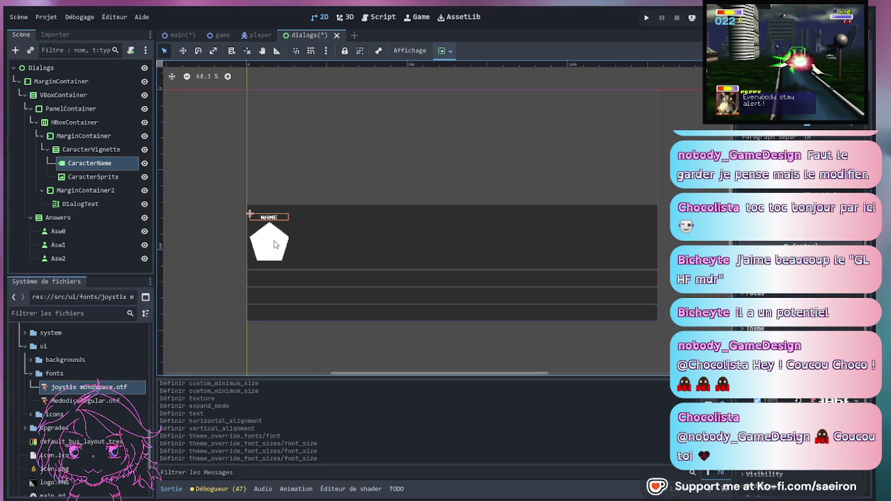
# - Change CaracterName's text to Calculatriss
pyautogui.click(270, 242)
pyautogui.click(214, 234)
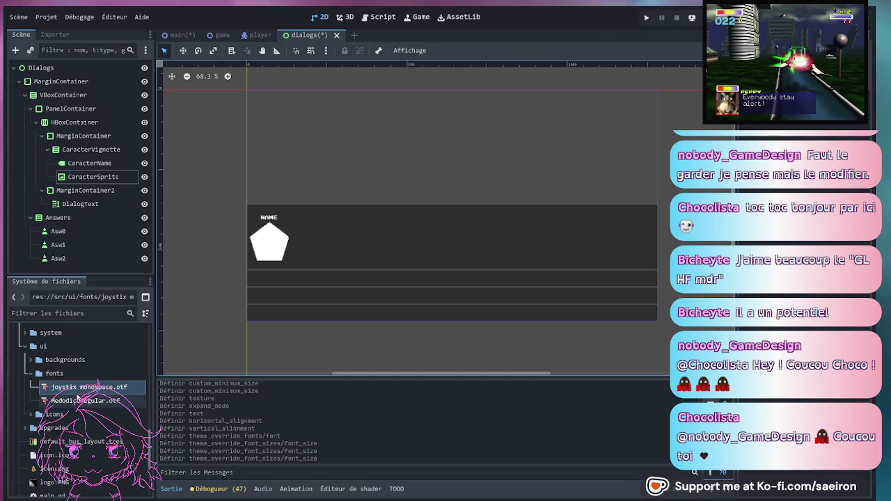
pyautogui.click(72, 177)
pyautogui.click(90, 163)
pyautogui.scroll(5, 764, 130)
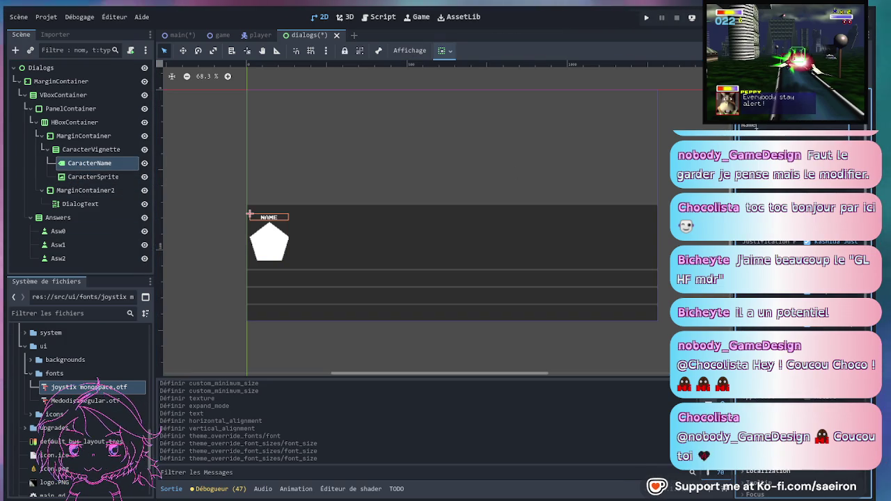
pyautogui.write('Calculat')
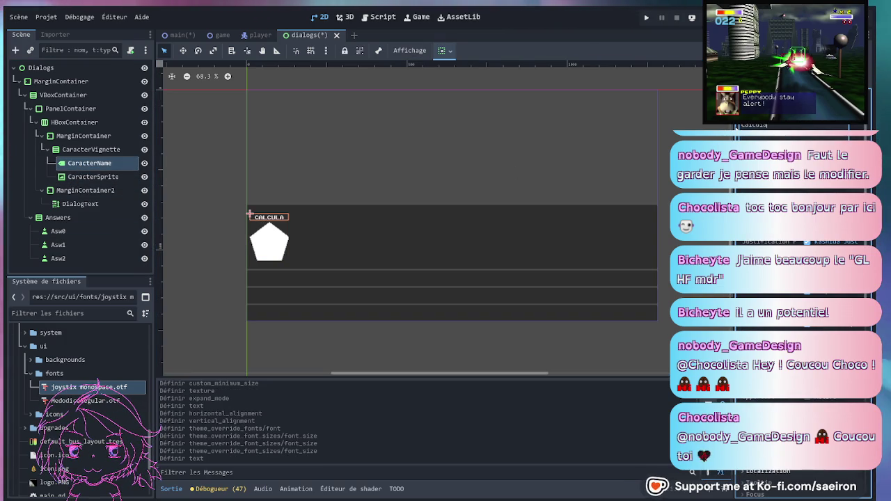
pyautogui.write('riss')
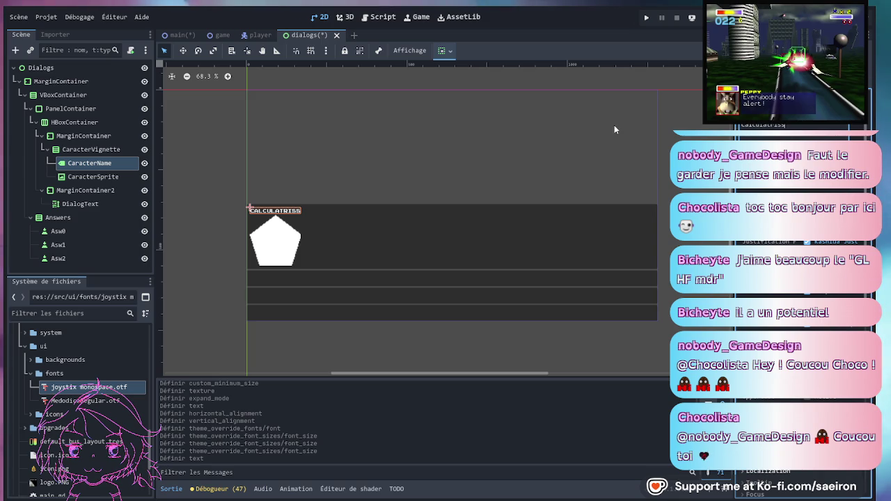
pyautogui.click(327, 235)
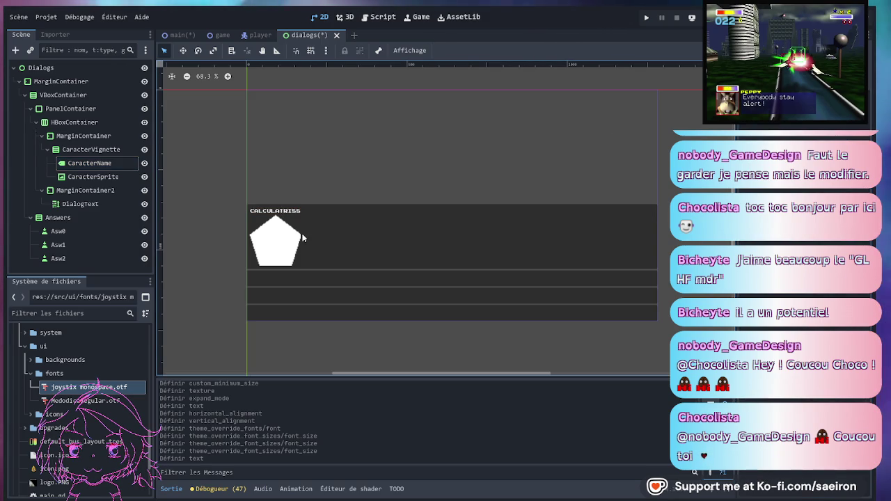
# - Adjust the CALCULATRISS label's font size override, settling on 75
pyautogui.click(88, 164)
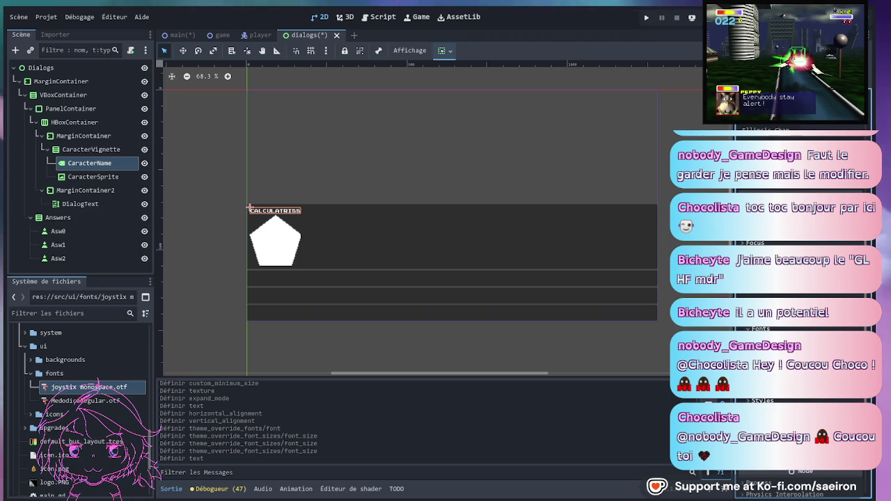
pyautogui.press('Return')
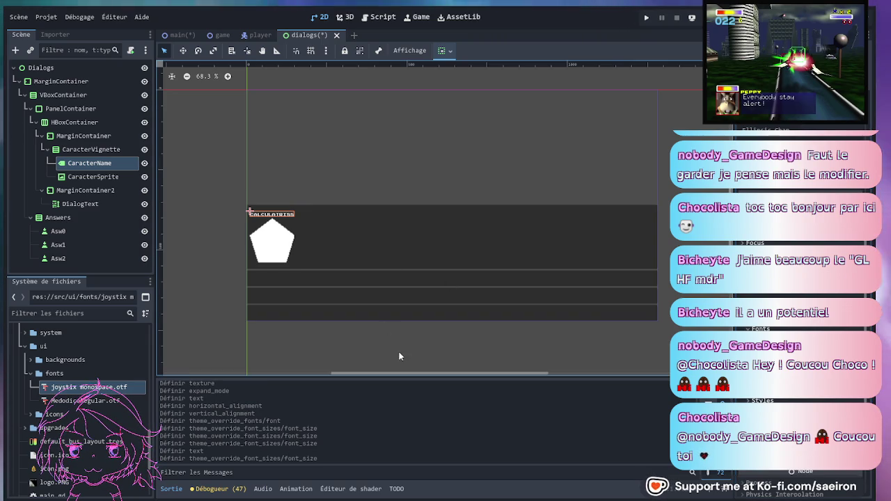
pyautogui.click(91, 177)
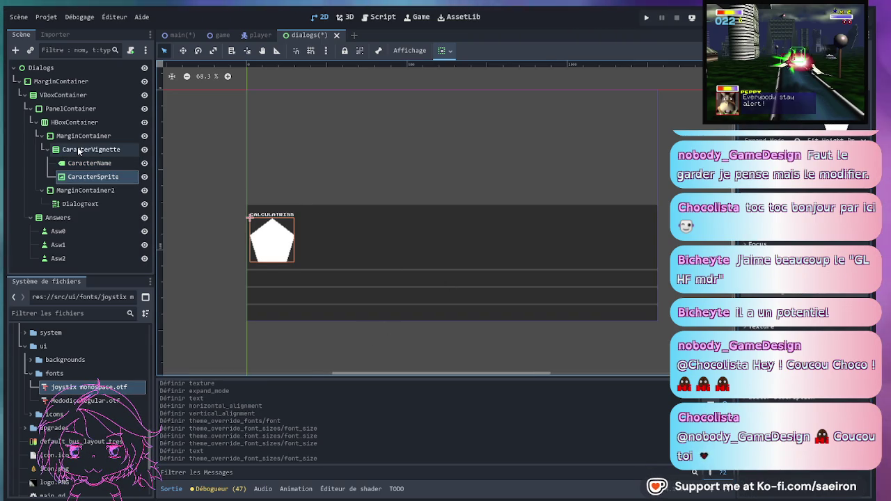
pyautogui.click(274, 215)
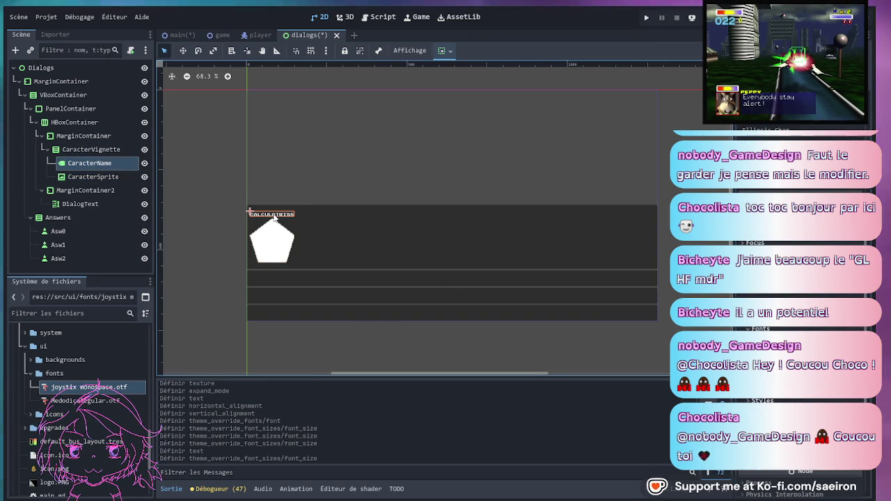
pyautogui.press('Up')
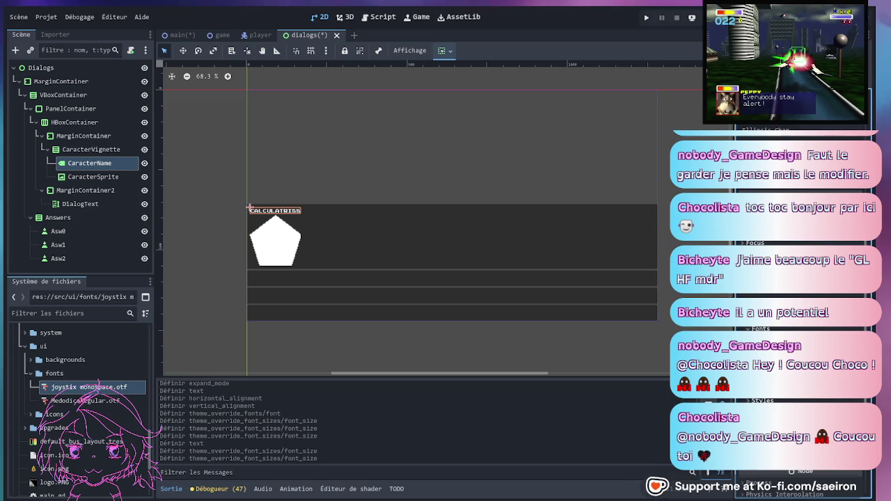
pyautogui.press('Up')
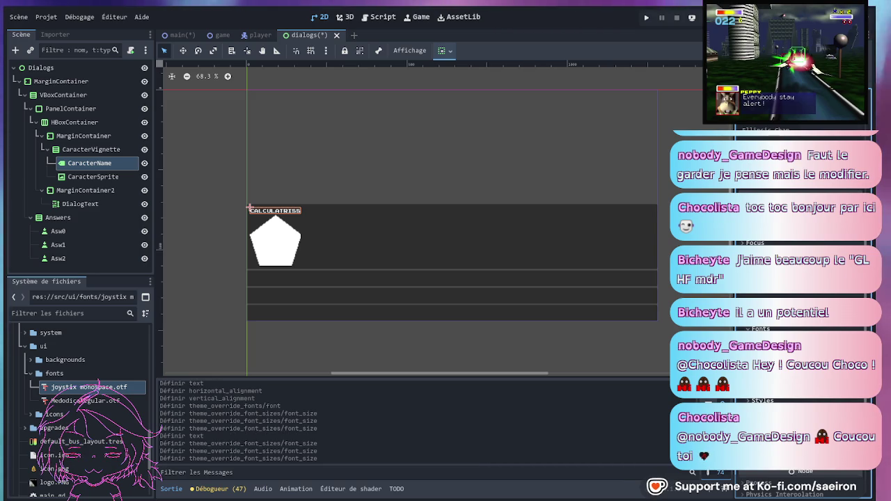
pyautogui.press('Up')
pyautogui.scroll(5, 765, 294)
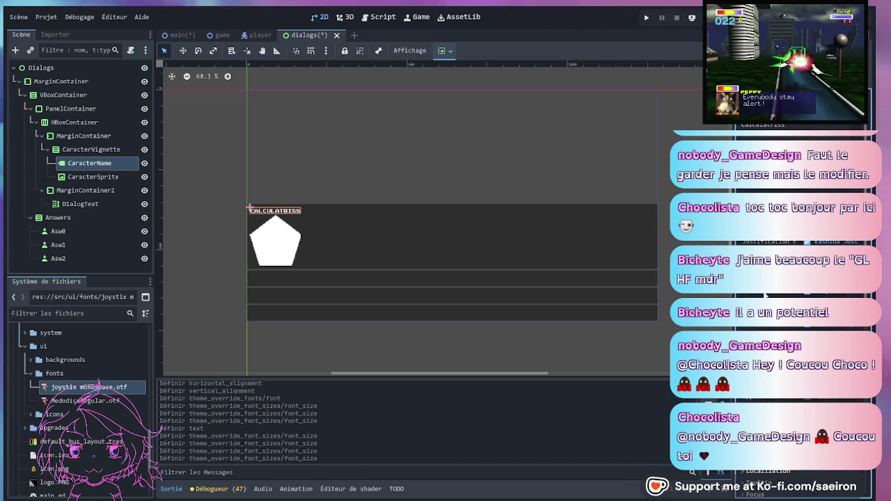
pyautogui.click(95, 155)
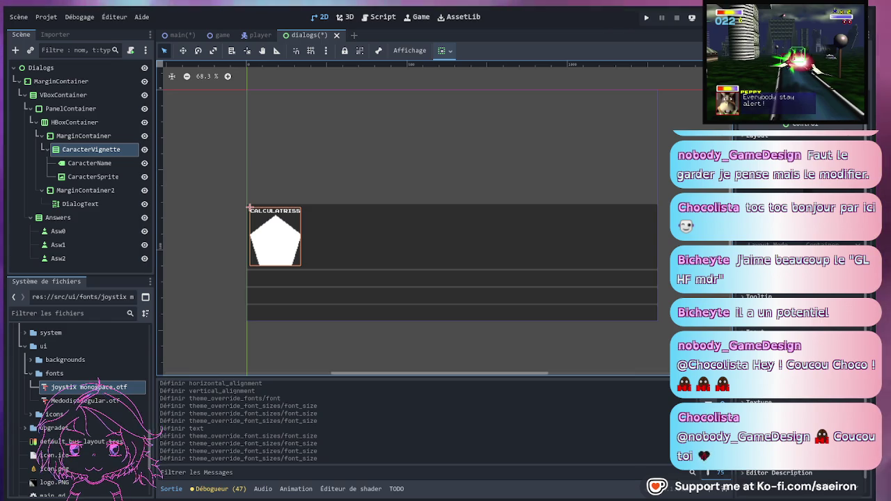
# - Toggle the pentagon sprite's and CALCULATRISS label's visibility to check them, leaving both shown
pyautogui.click(144, 176)
pyautogui.click(144, 176)
pyautogui.click(144, 166)
pyautogui.click(144, 166)
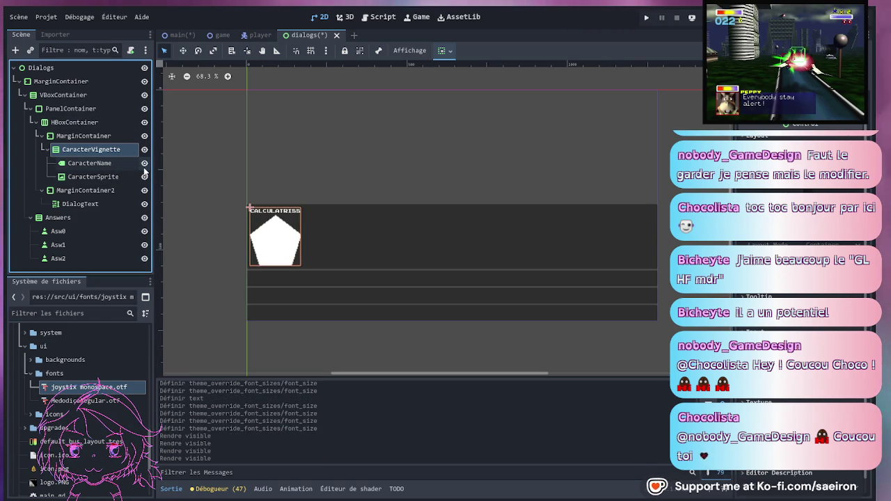
pyautogui.click(144, 166)
pyautogui.click(145, 166)
pyautogui.click(144, 166)
pyautogui.click(144, 166)
pyautogui.click(144, 166)
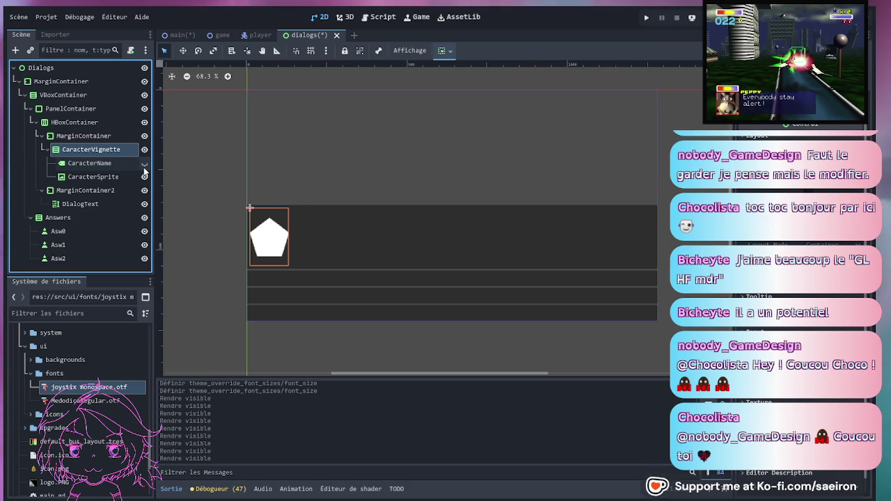
pyautogui.click(145, 166)
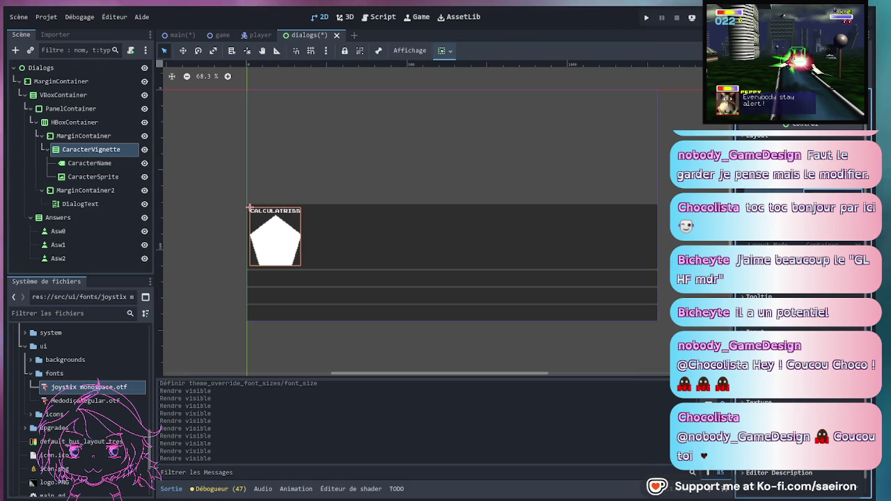
# - Set CaracterVignette's Custom Minimum Size to about 75x85
pyautogui.press('Return')
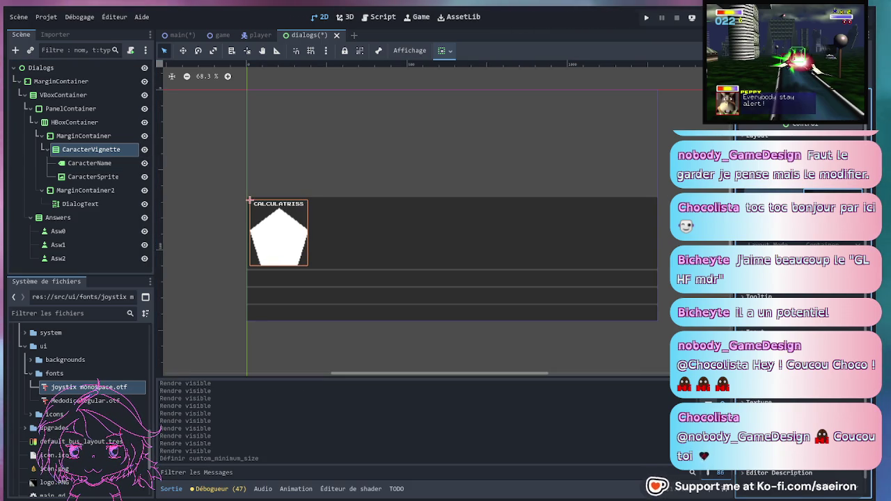
pyautogui.press('Return')
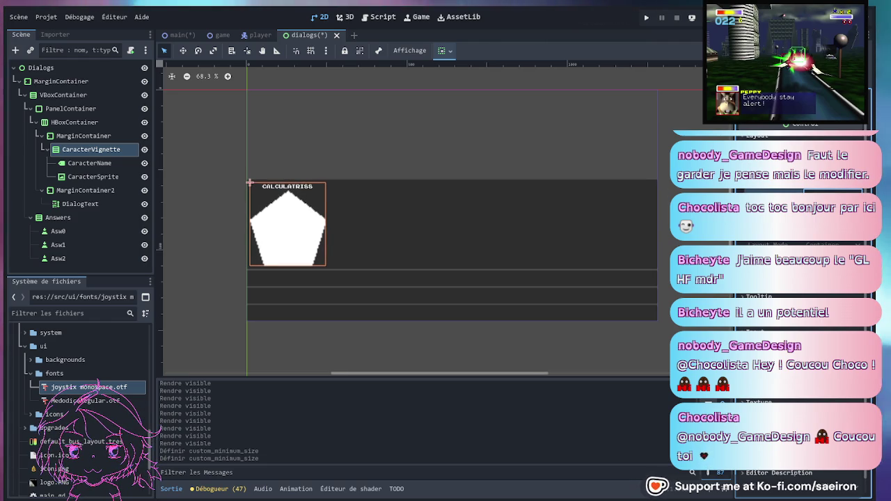
pyautogui.press('Return')
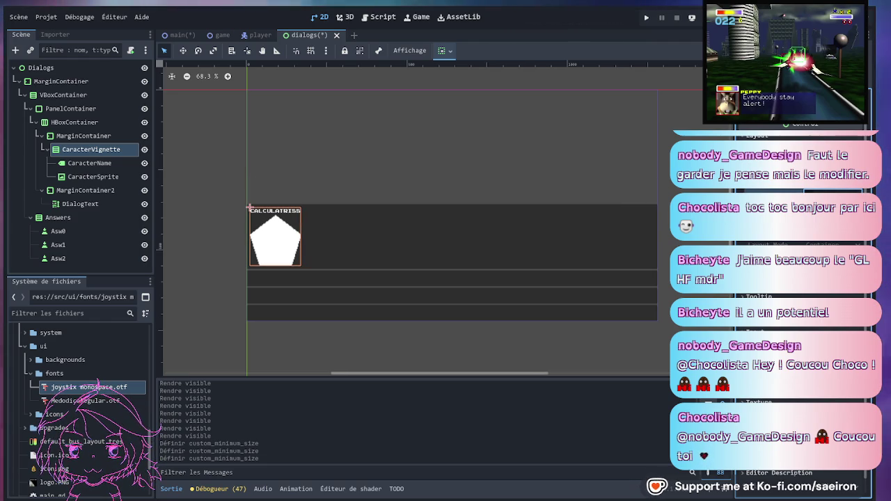
pyautogui.click(82, 136)
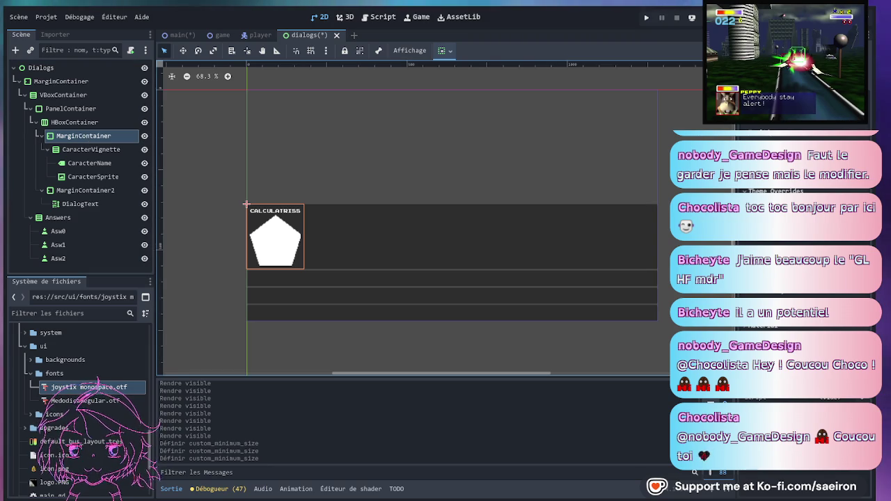
pyautogui.click(88, 151)
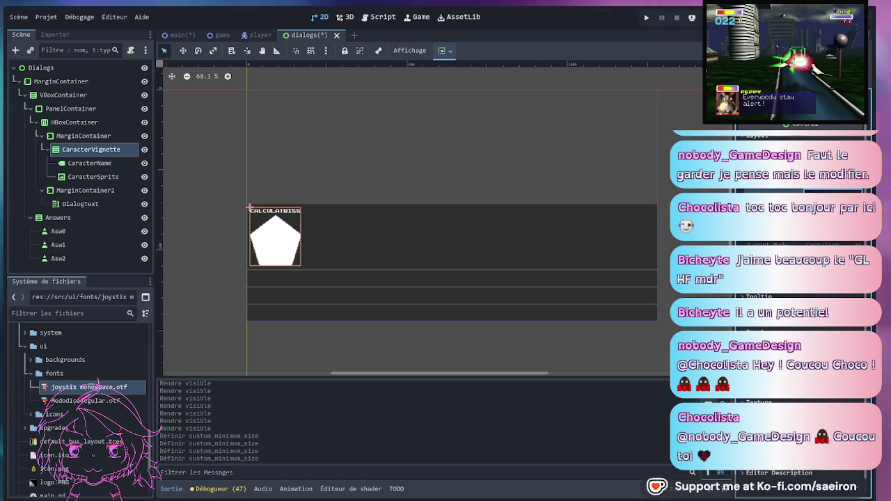
# - Set CaracterSprite's Expand Mode to Fit Height
pyautogui.click(86, 178)
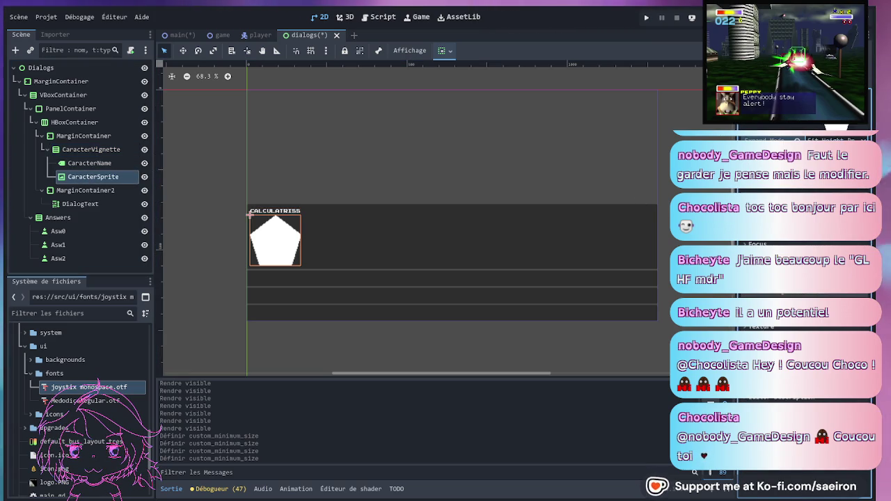
pyautogui.click(815, 140)
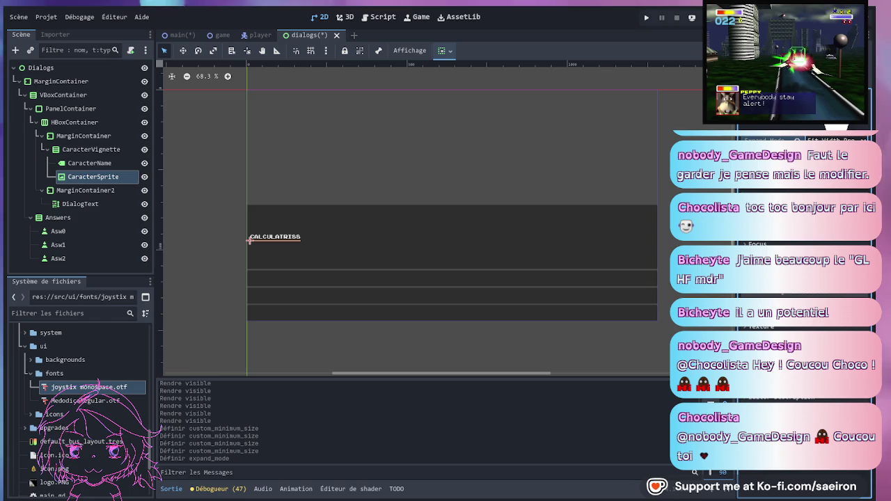
pyautogui.click(815, 140)
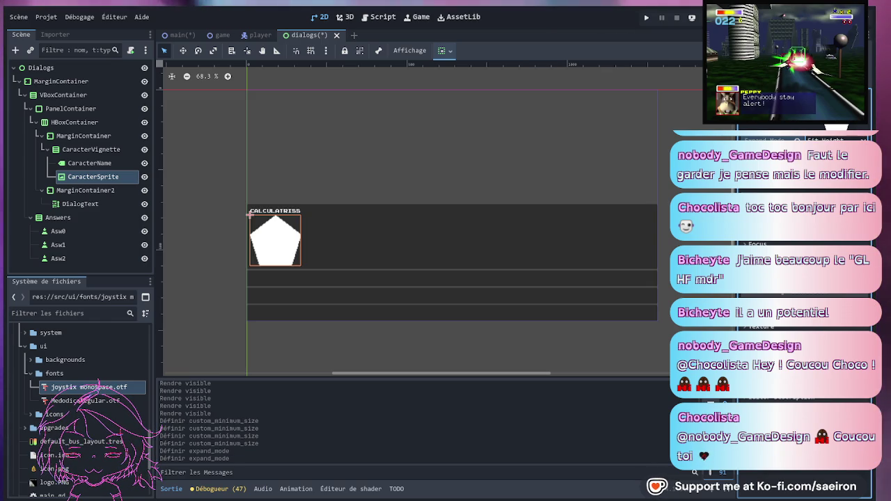
pyautogui.click(80, 203)
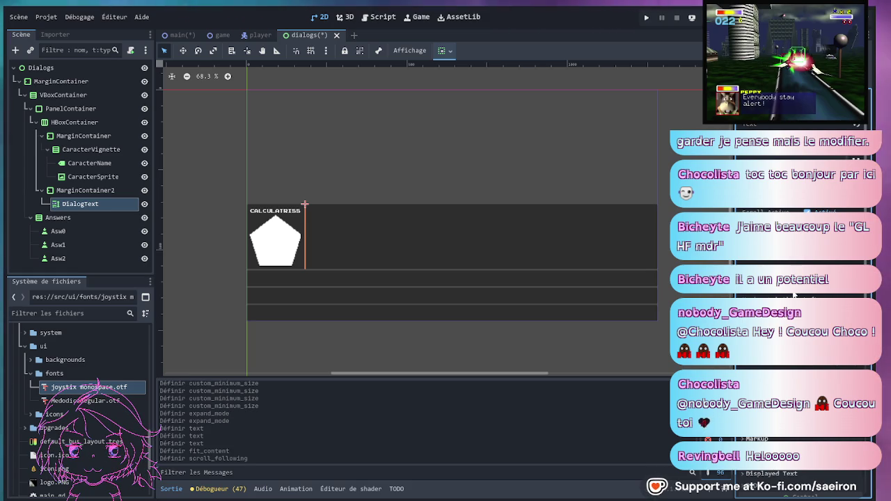
pyautogui.click(87, 192)
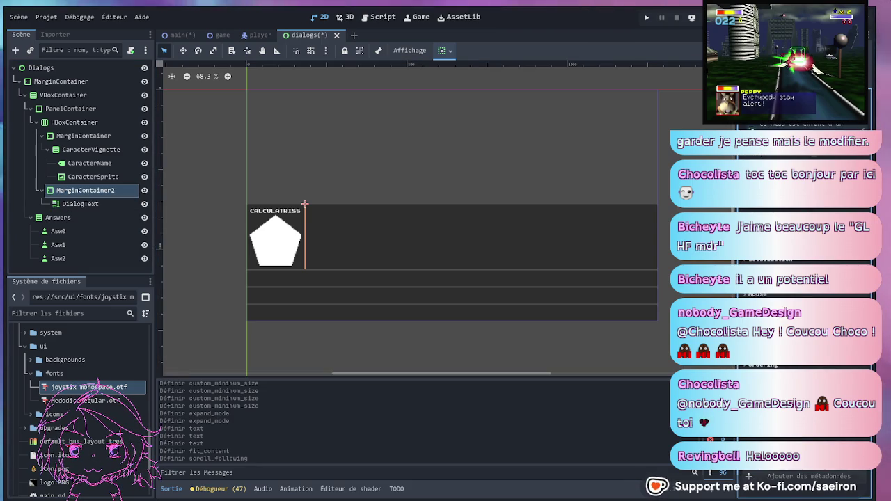
# - Give MarginContainer2 a custom minimum size and assign joystix monospace as DialogText's normal font
pyautogui.press('Return')
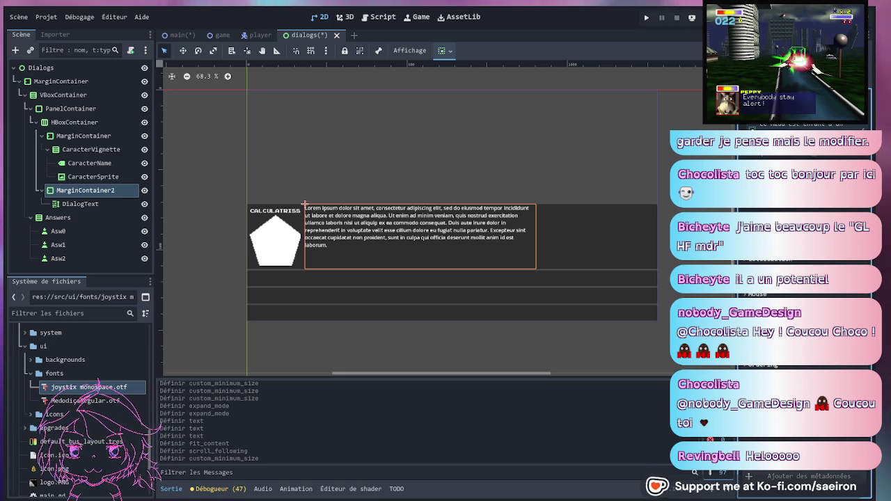
pyautogui.click(82, 203)
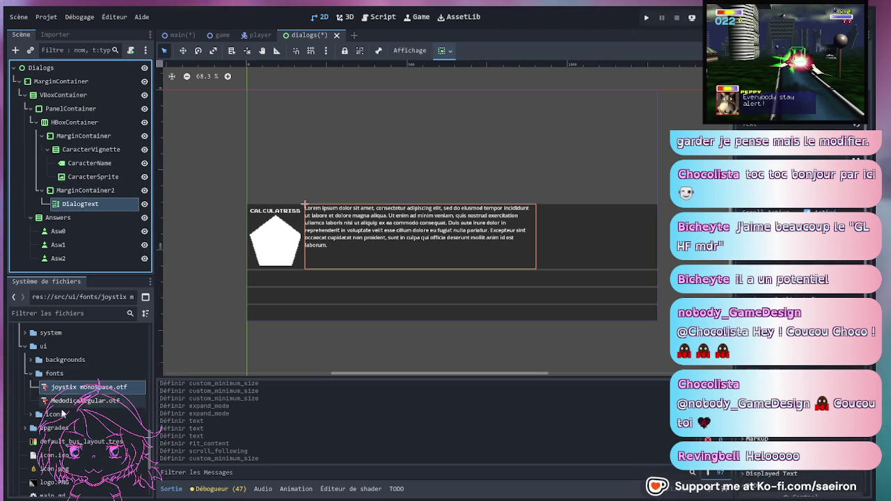
pyautogui.click(74, 392)
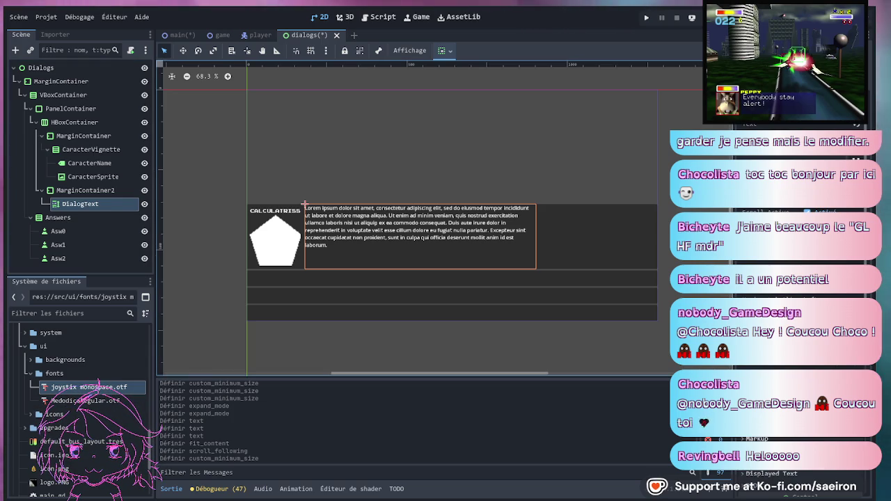
pyautogui.scroll(-5, 787, 437)
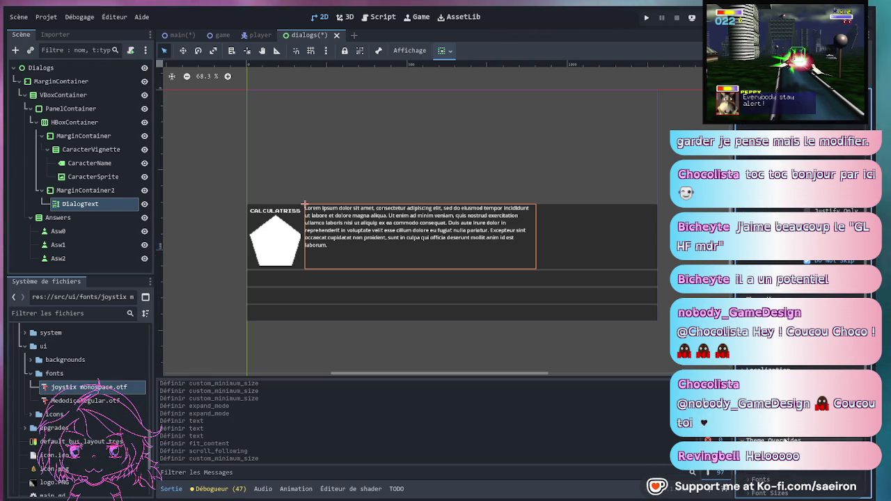
pyautogui.scroll(-2, 787, 300)
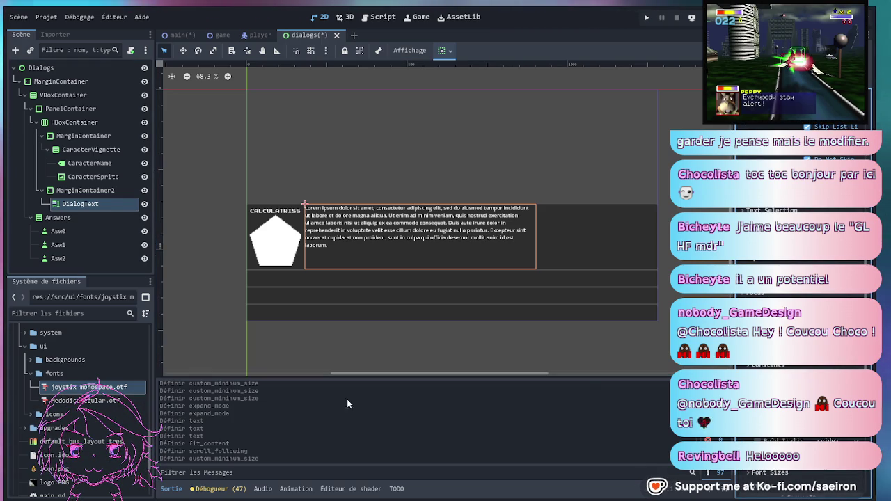
pyautogui.click(766, 382)
pyautogui.scroll(-2, 787, 299)
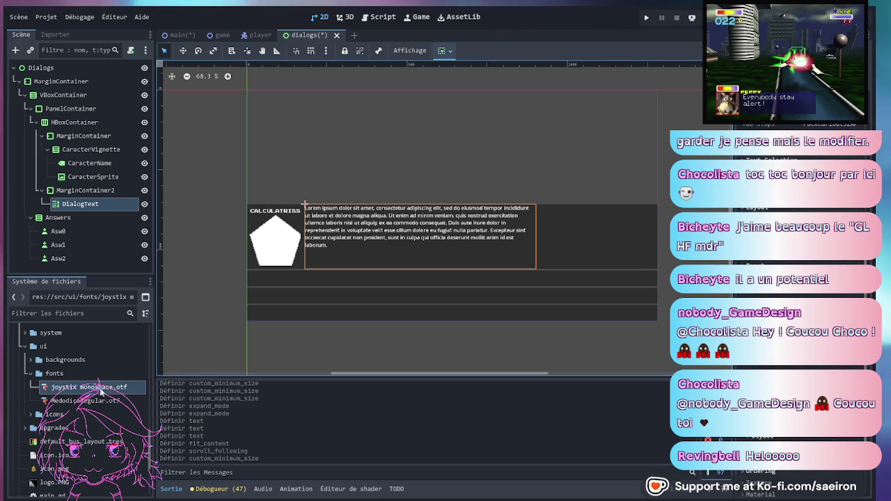
pyautogui.moveTo(89, 387); pyautogui.dragTo(766, 390)
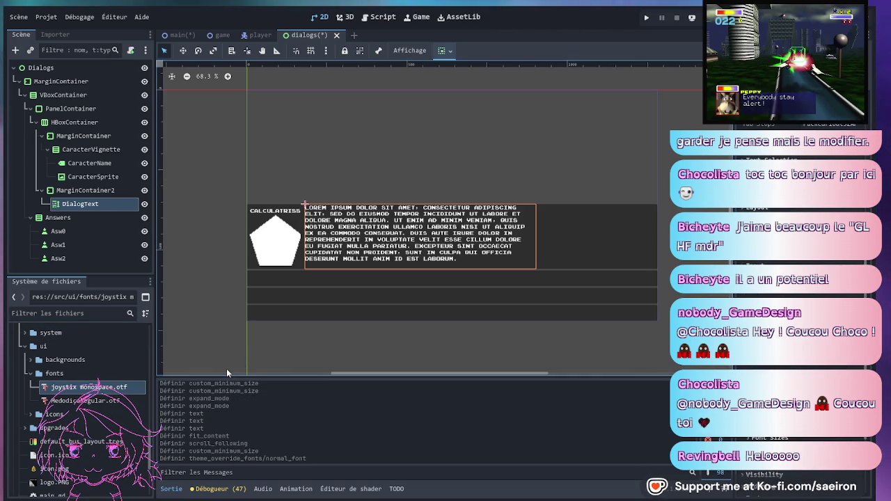
# - Apply the MedodicaRegular pixel font to DialogText's font slots and enable a bold italics font size override
pyautogui.scroll(3, 787, 300)
pyautogui.scroll(3, 787, 279)
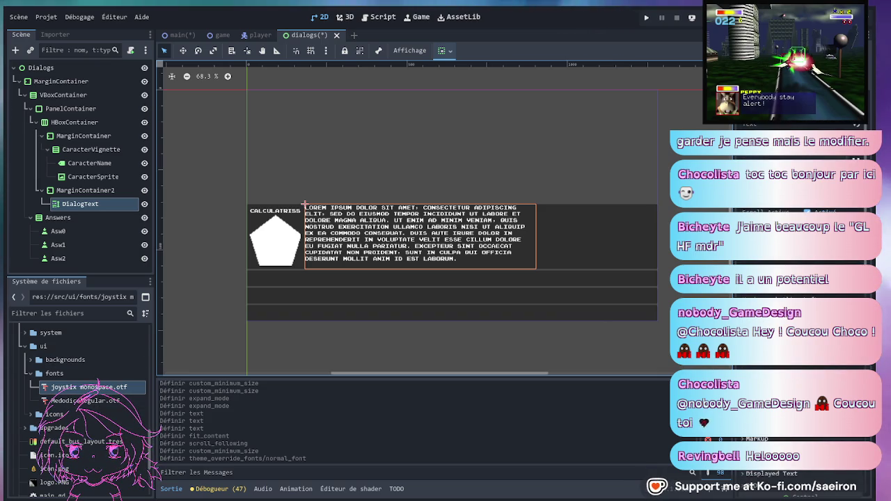
pyautogui.scroll(-3, 766, 460)
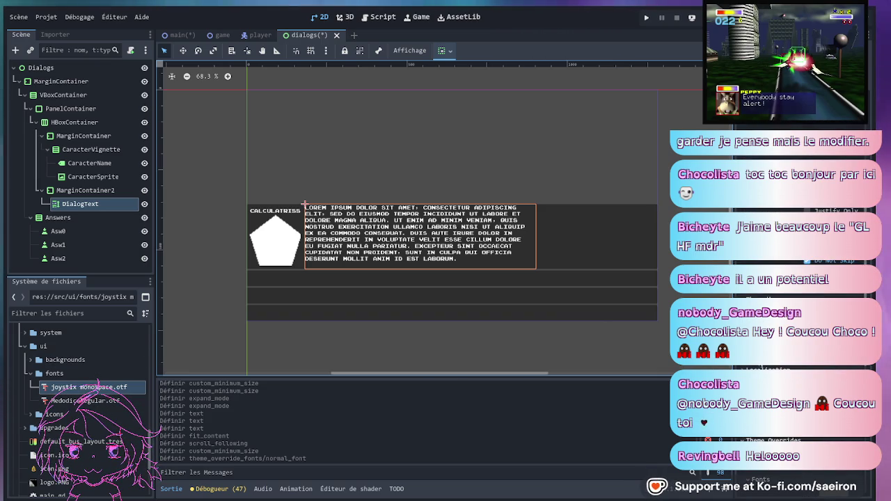
pyautogui.scroll(-5, 773, 418)
pyautogui.moveTo(83, 400)
pyautogui.mouseDown()
pyautogui.moveTo(820, 330)
pyautogui.moveTo(774, 376)
pyautogui.mouseUp()
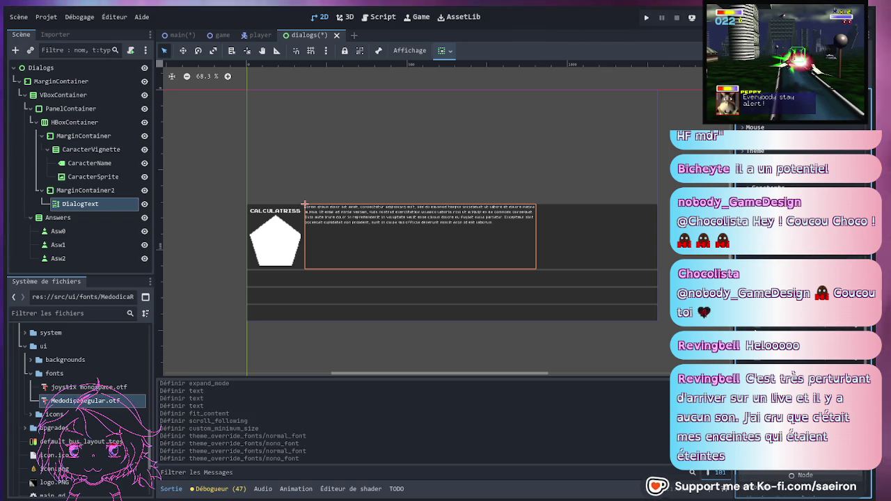
pyautogui.click(822, 327)
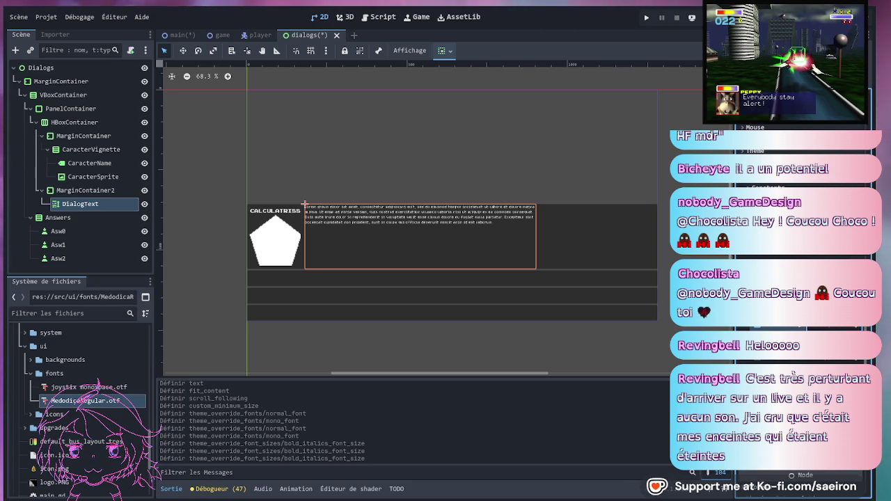
# - Enable a Normal Font Size override on DialogText and tune its value to a readable size
pyautogui.moveTo(738, 345); pyautogui.dragTo(631, 344)
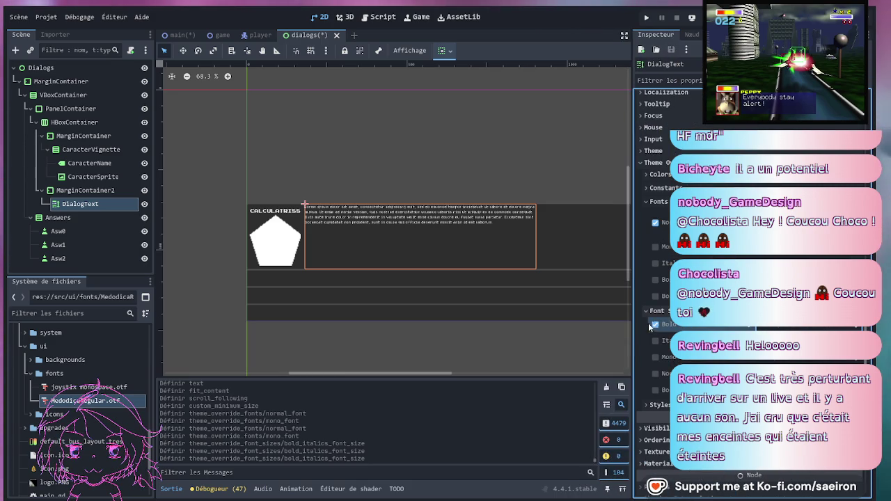
pyautogui.click(655, 373)
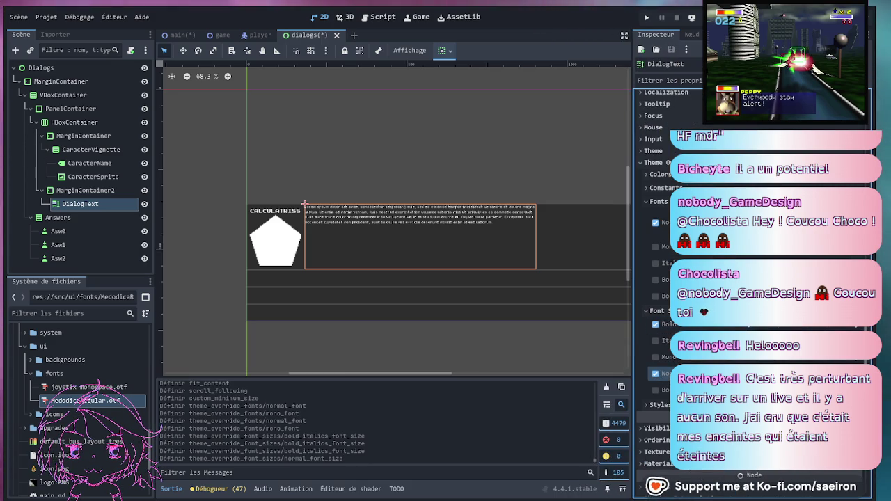
pyautogui.press('Return')
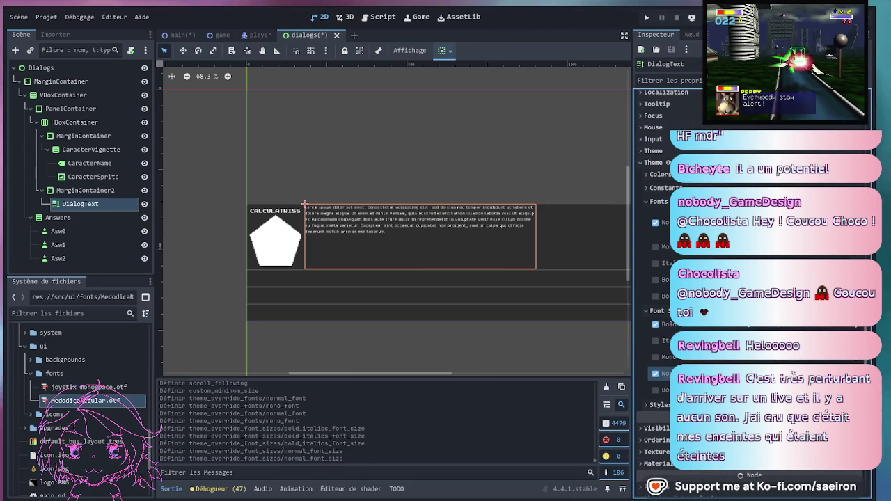
pyautogui.press('Return')
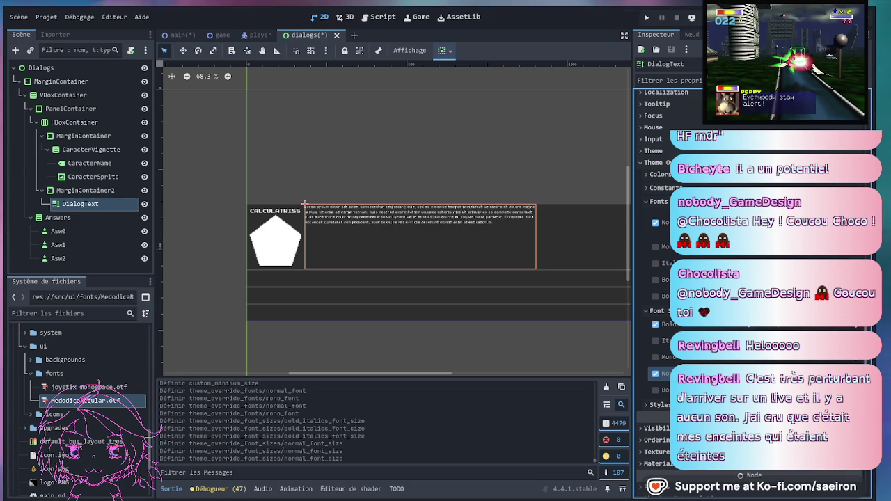
pyautogui.press('Return')
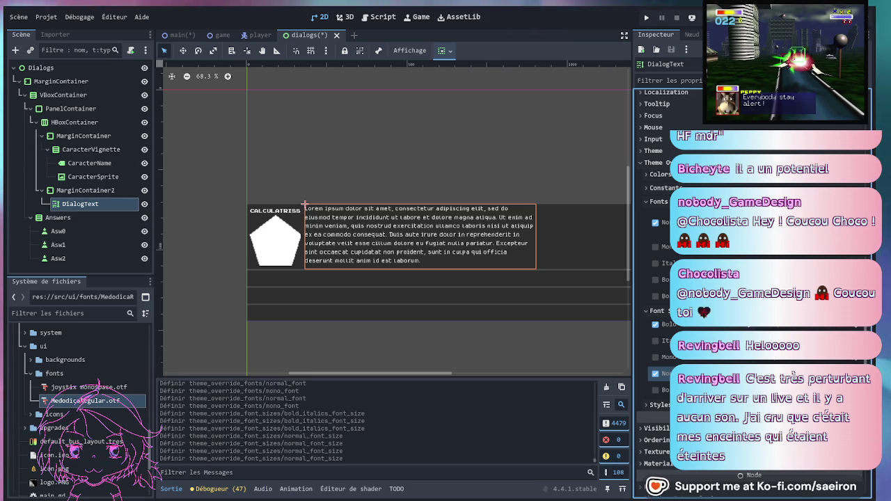
pyautogui.press('Return')
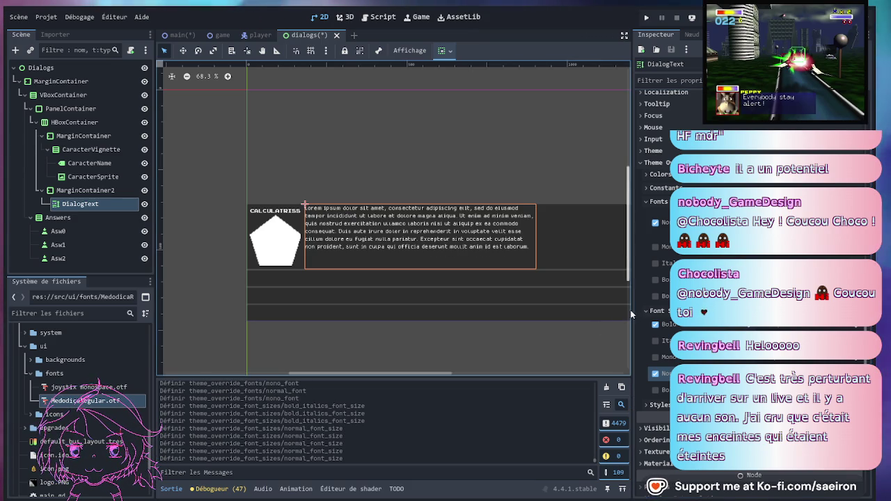
pyautogui.scroll(-3, 630, 311)
pyautogui.scroll(3, 537, 291)
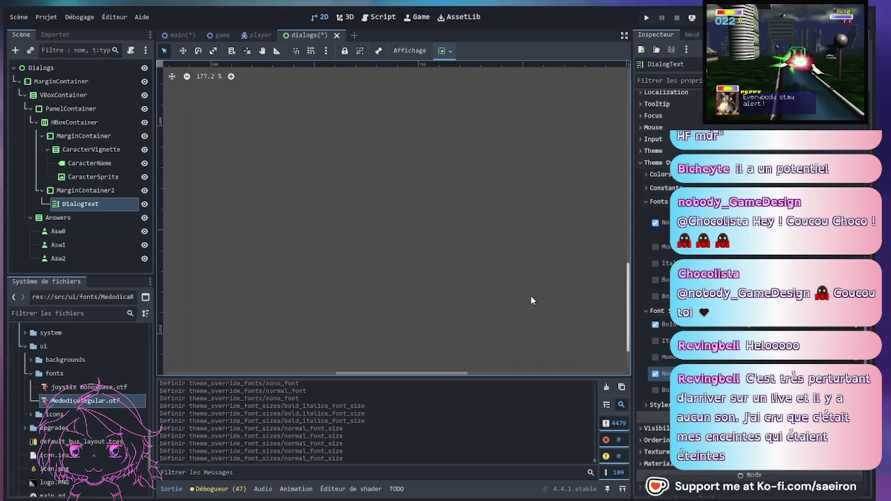
pyautogui.scroll(-4, 530, 248)
pyautogui.scroll(1, 498, 186)
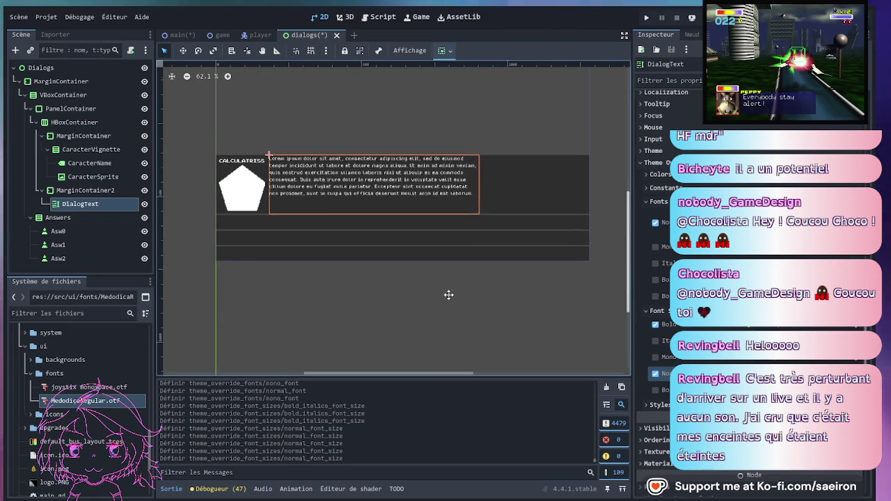
pyautogui.scroll(1, 490, 305)
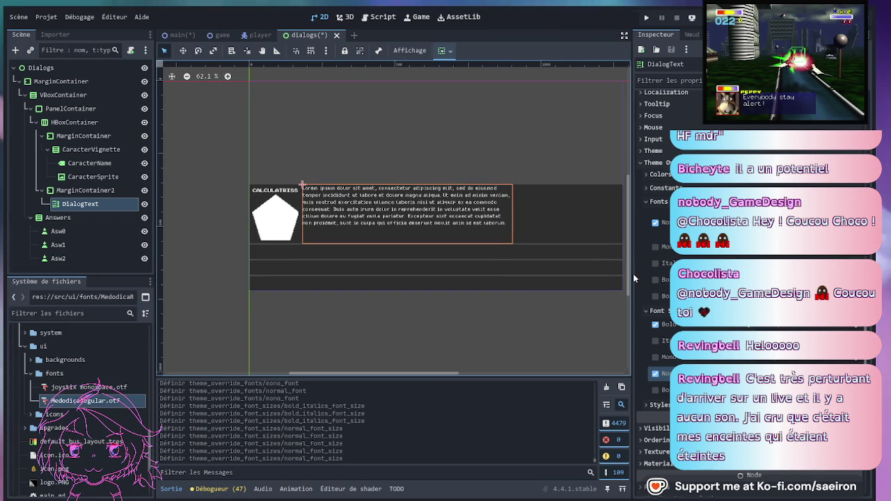
pyautogui.moveTo(633, 274); pyautogui.dragTo(667, 275)
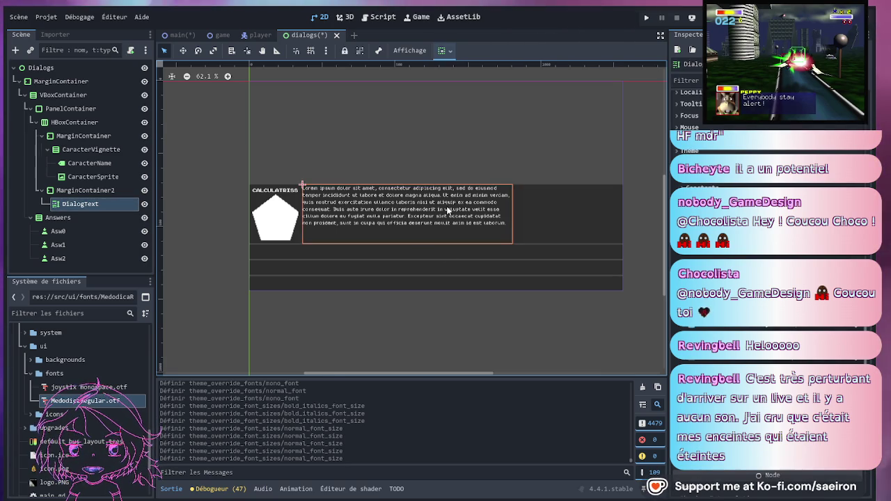
pyautogui.scroll(6, 442, 237)
pyautogui.scroll(3, 442, 241)
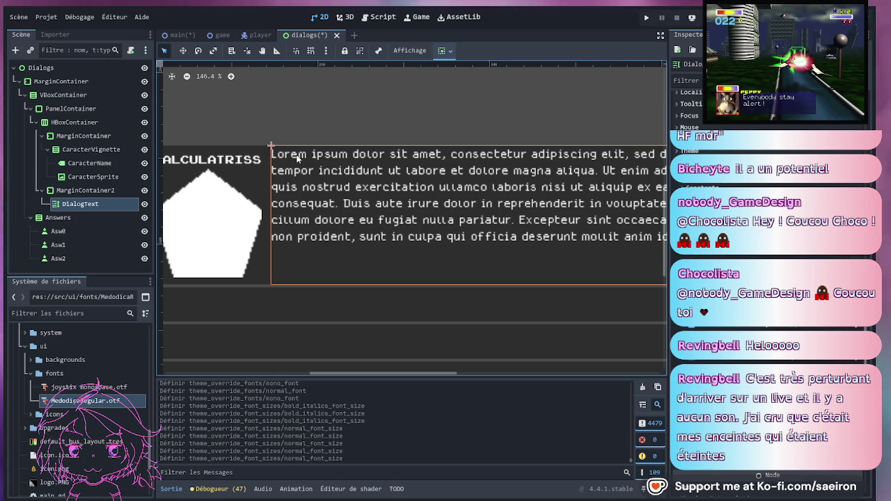
pyautogui.scroll(10, 766, 278)
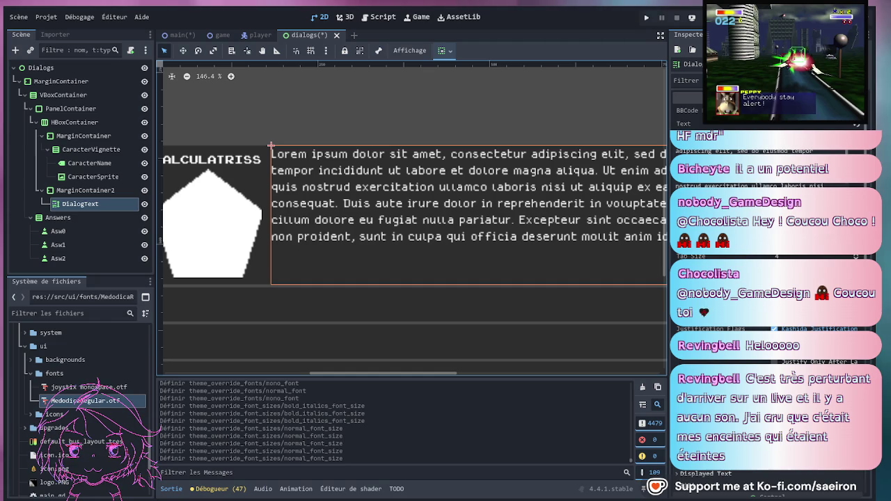
# - Set the Texture Filter under DialogText's CanvasItem > Texture section
pyautogui.scroll(-5, 766, 279)
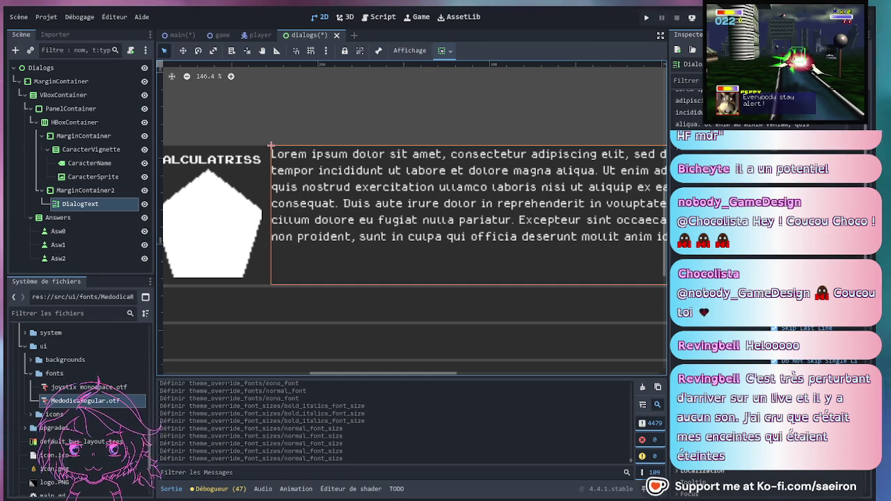
pyautogui.scroll(4, 448, 162)
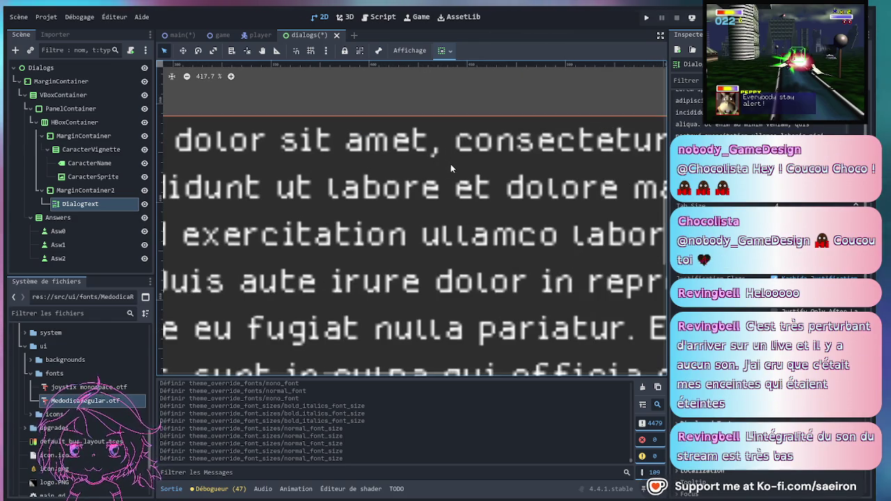
pyautogui.scroll(-4, 449, 164)
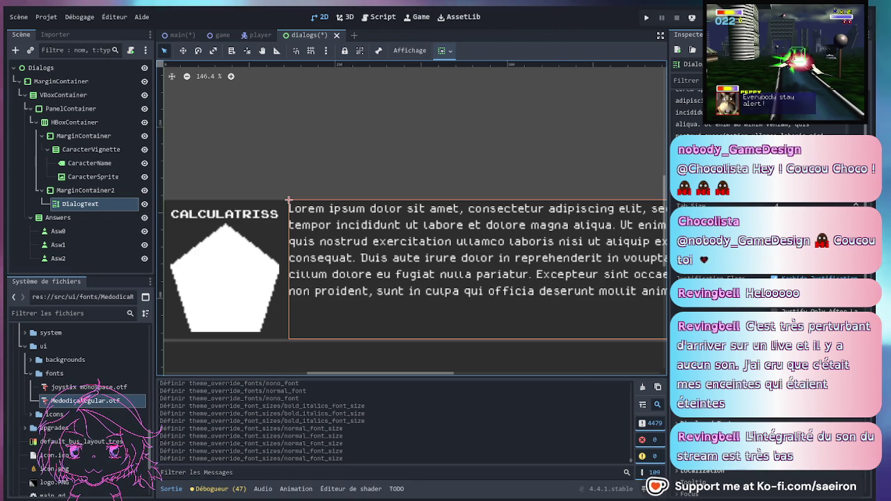
pyautogui.scroll(5, 773, 278)
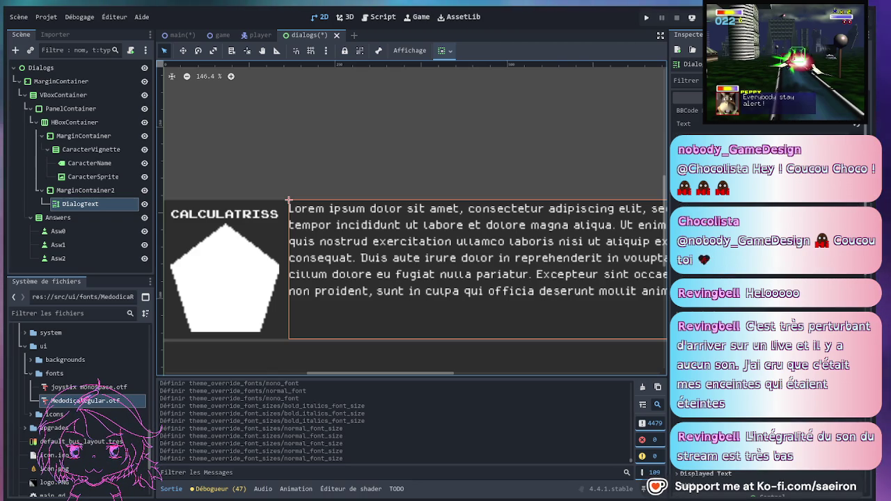
pyautogui.scroll(-5, 773, 279)
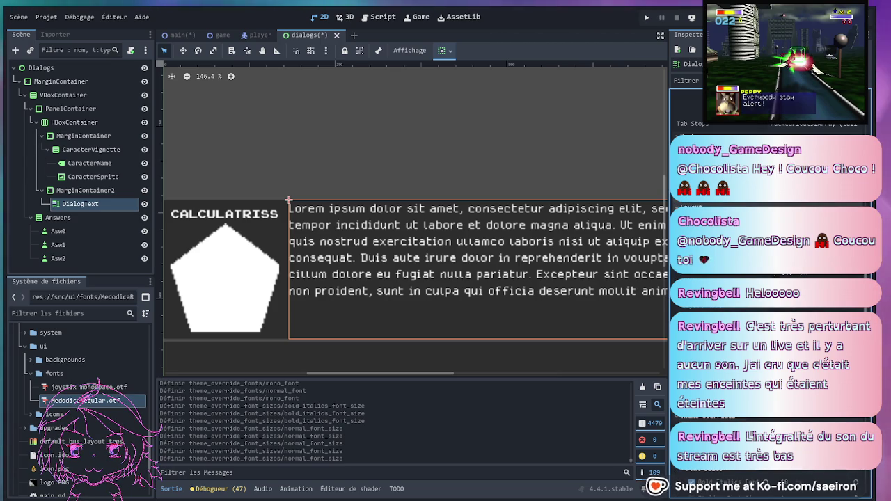
pyautogui.scroll(-3, 773, 209)
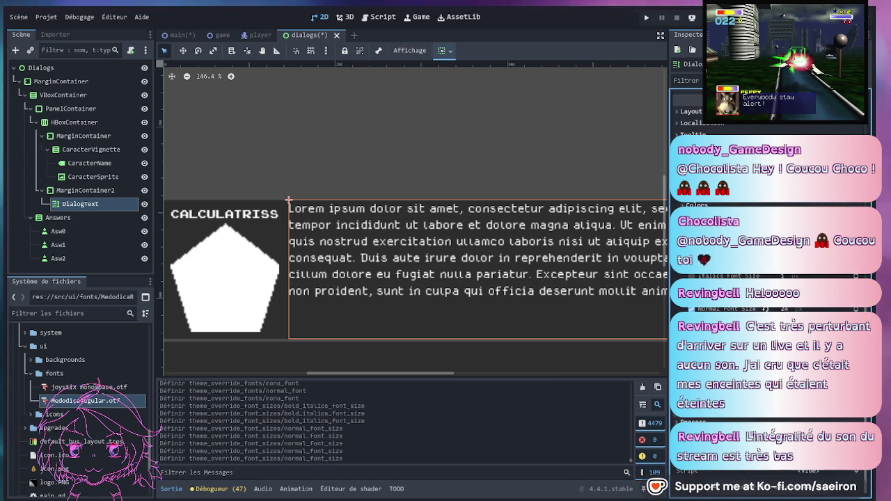
pyautogui.scroll(-3, 672, 299)
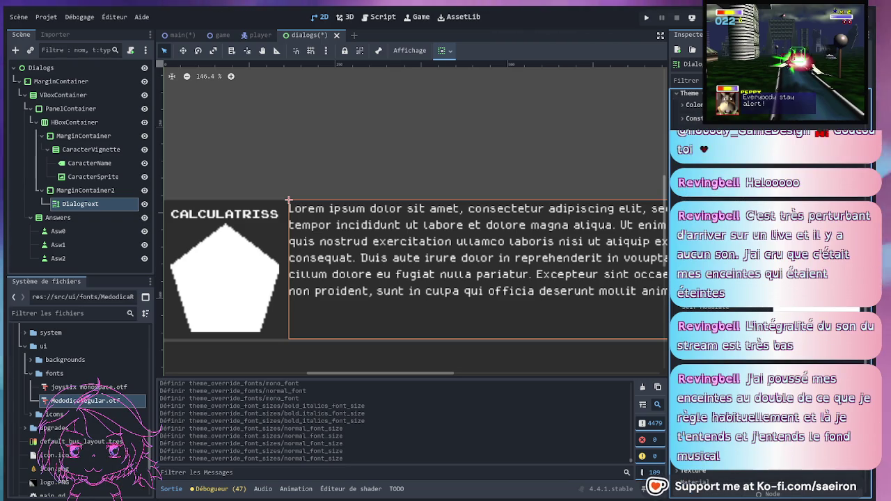
pyautogui.scroll(3, 780, 293)
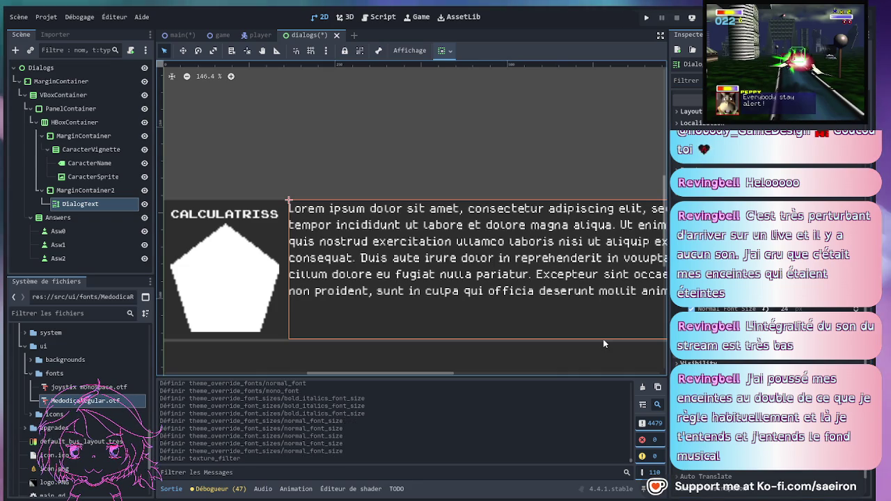
pyautogui.click(266, 216)
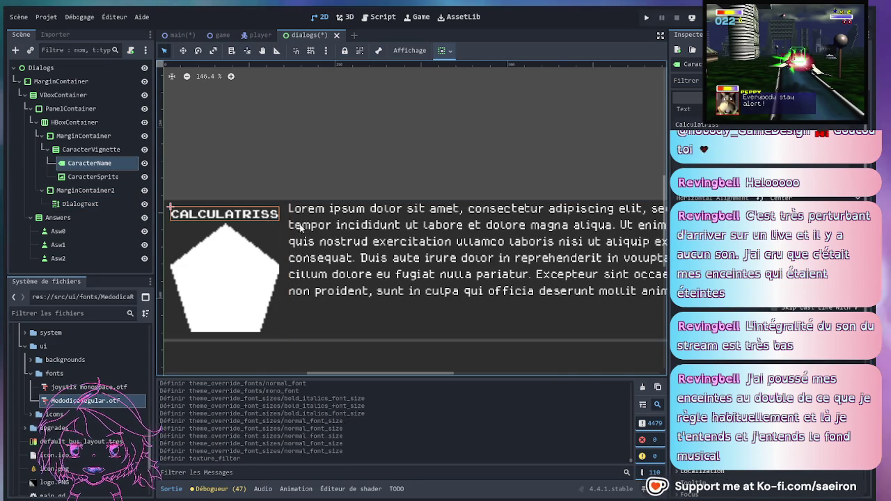
# - Locate the CALCULATRISS label's CanvasItem Texture Filter setting in the Inspector
pyautogui.scroll(-5, 773, 279)
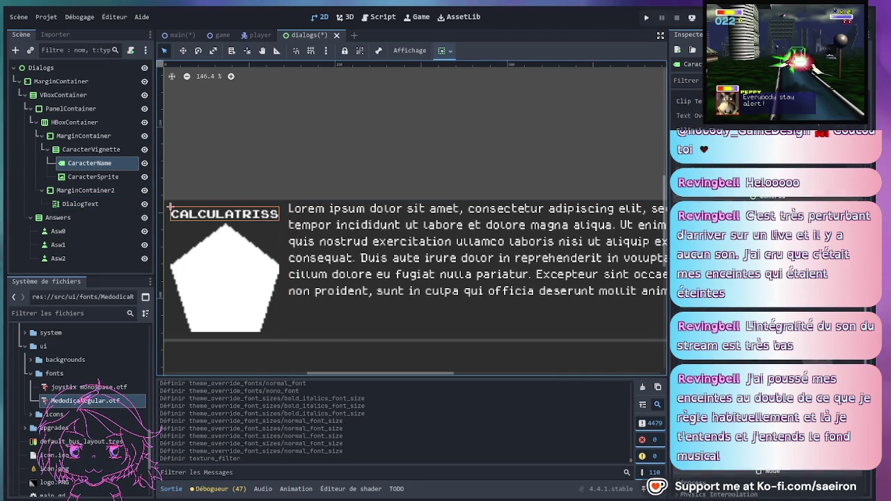
pyautogui.scroll(1, 773, 278)
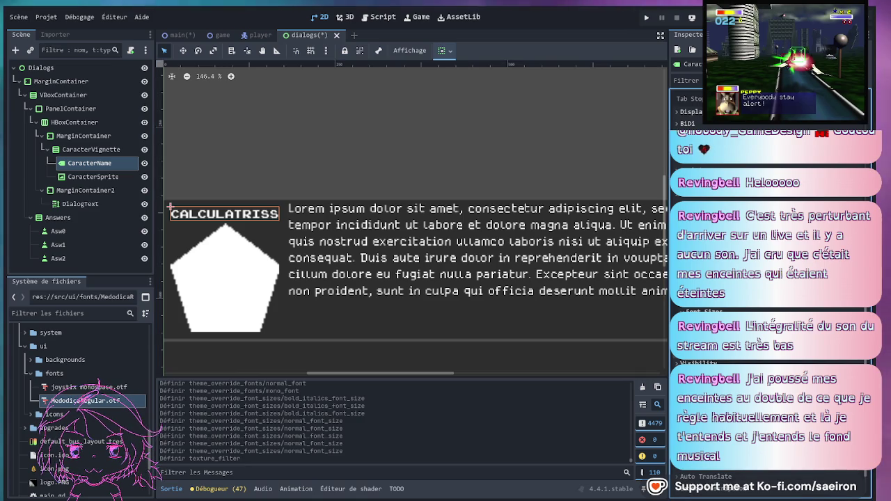